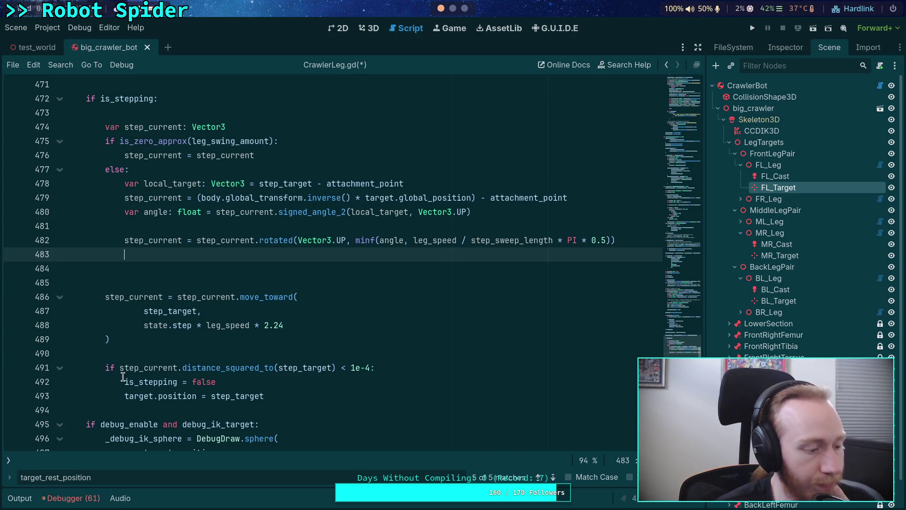
# Step: Evaluate 3000/60 in the terminal's Python REPL (50.0), then return to the Godot script editor
pyautogui.press('super+2')
pyautogui.hotkey('alt', 'Tab')
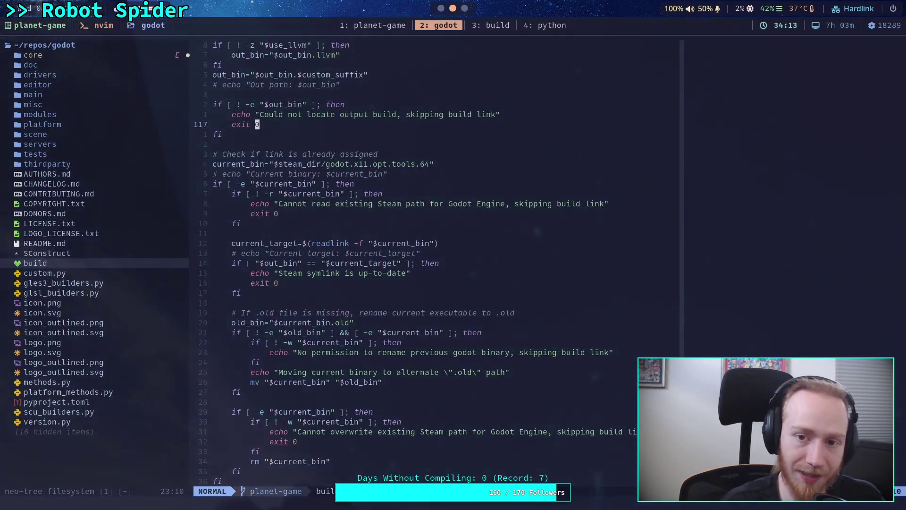
pyautogui.hotkey('ctrl', 'b')
pyautogui.press('4')
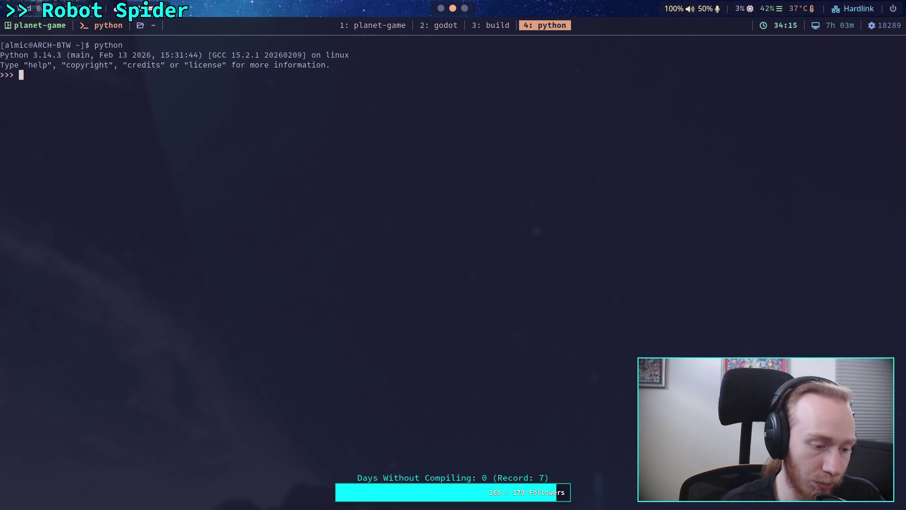
pyautogui.write('3000/60')
pyautogui.press('Return')
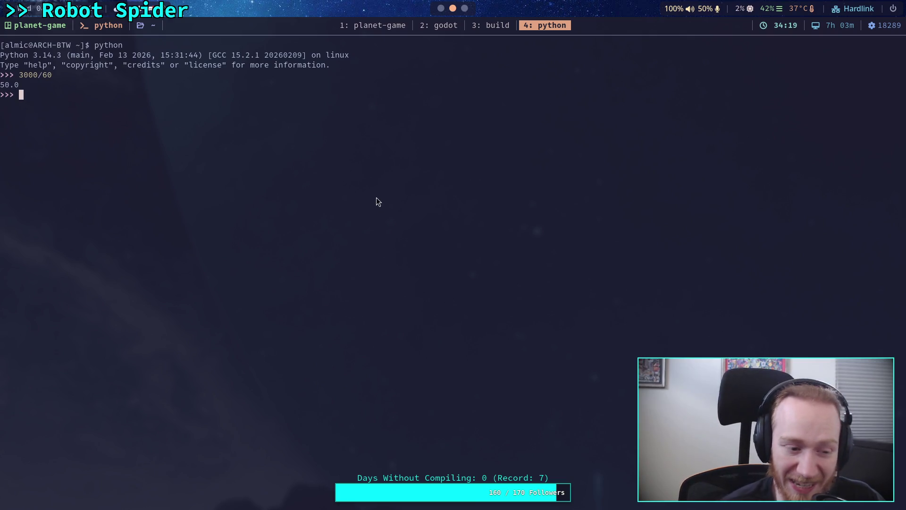
pyautogui.press('super+1')
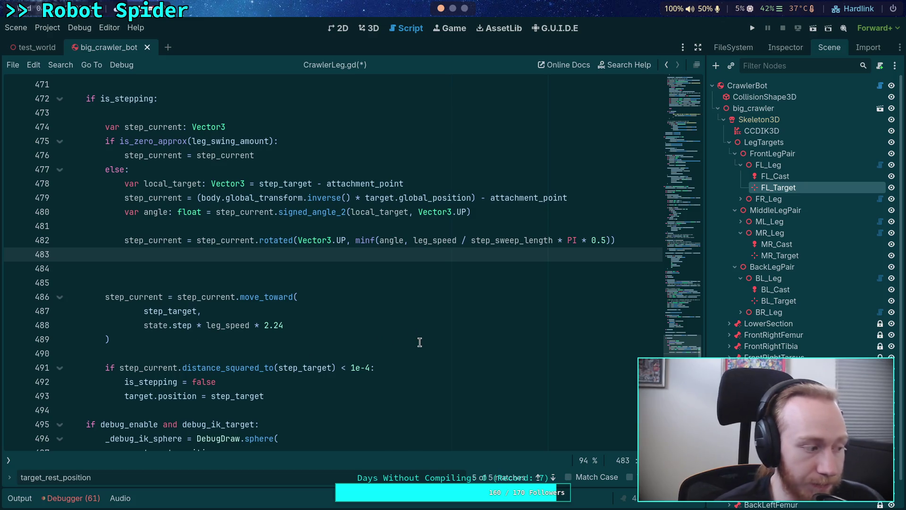
# Step: Delete the surplus blank lines so one empty line precedes step_current.move_toward
pyautogui.click(480, 343)
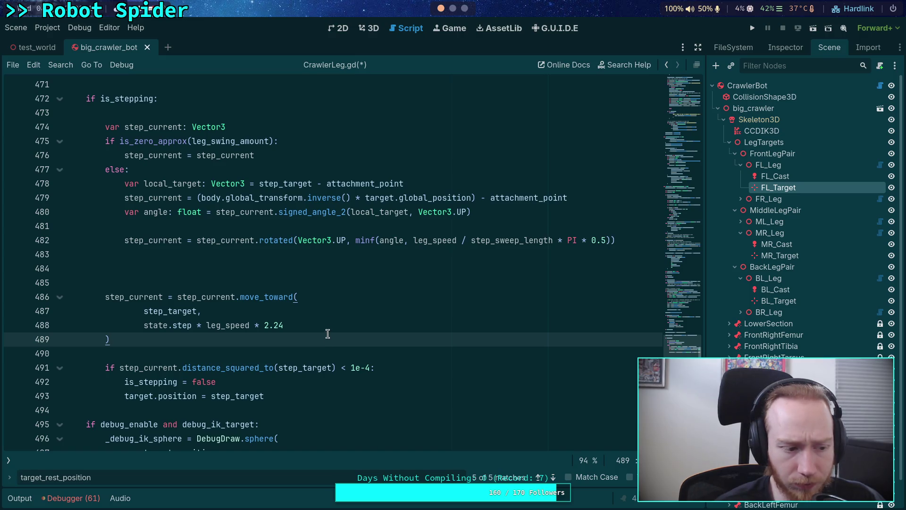
pyautogui.click(336, 315)
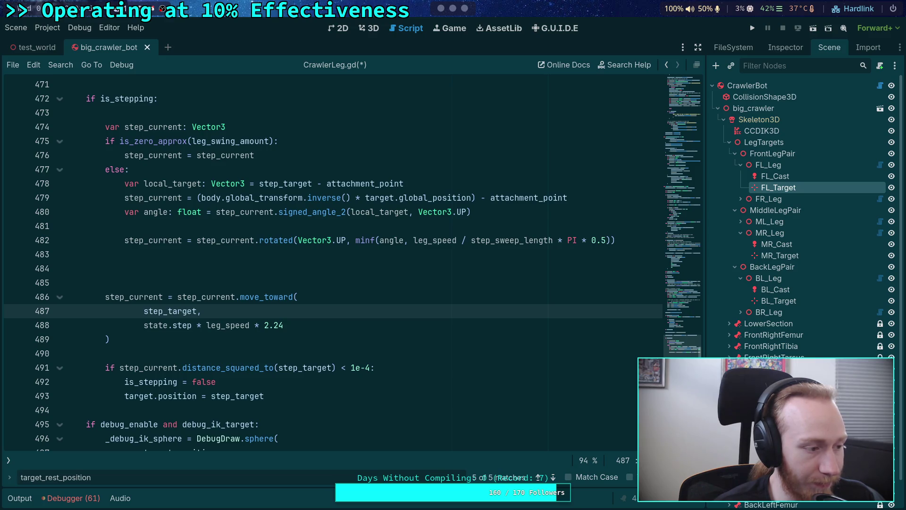
pyautogui.click(289, 269)
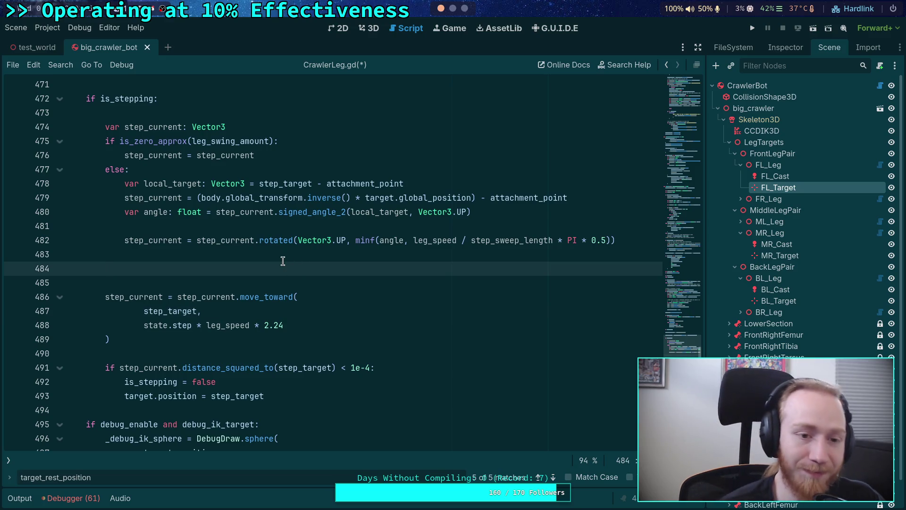
pyautogui.click(285, 254)
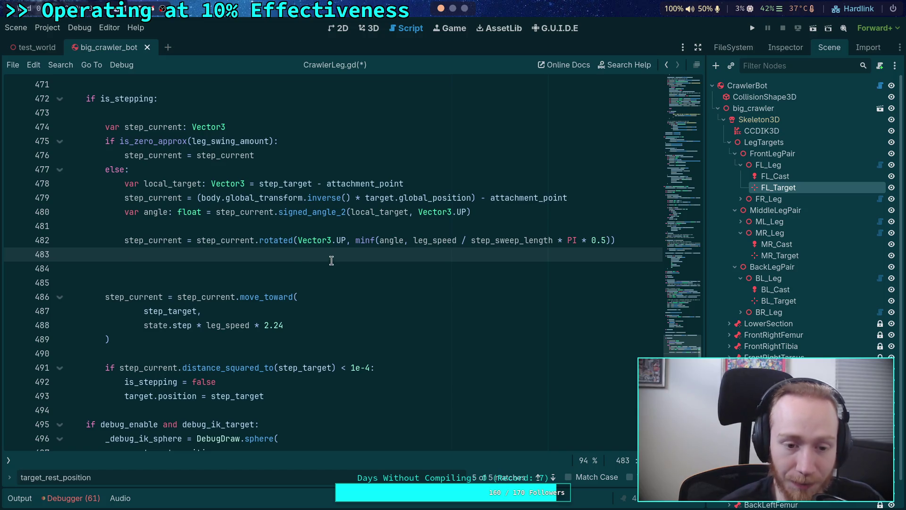
pyautogui.click(168, 265)
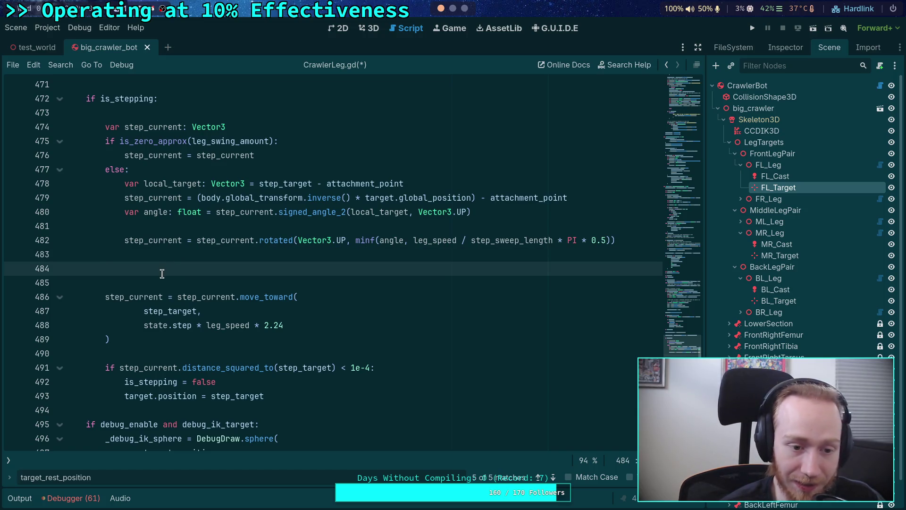
pyautogui.hotkey('shift', 'Home')
pyautogui.hotkey('shift', 'Home')
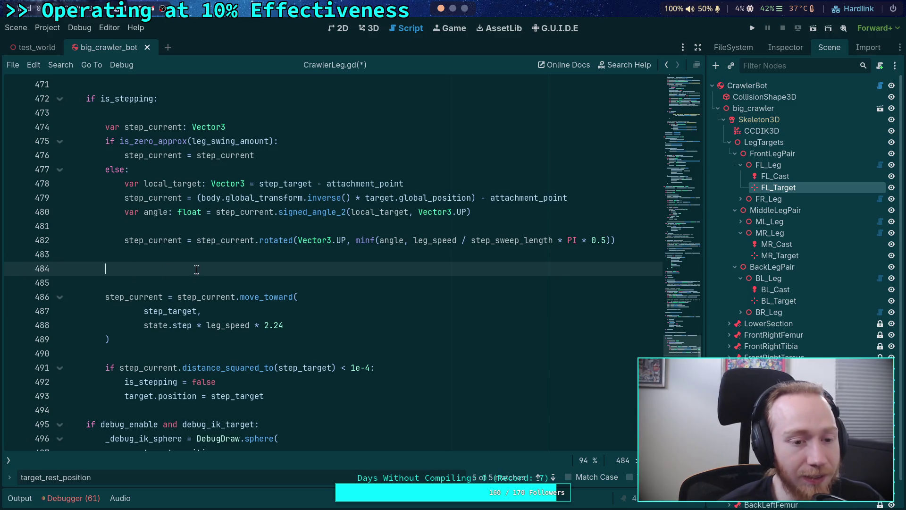
pyautogui.hotkey('shift', 'Up')
pyautogui.press('BackSpace')
pyautogui.press('BackSpace')
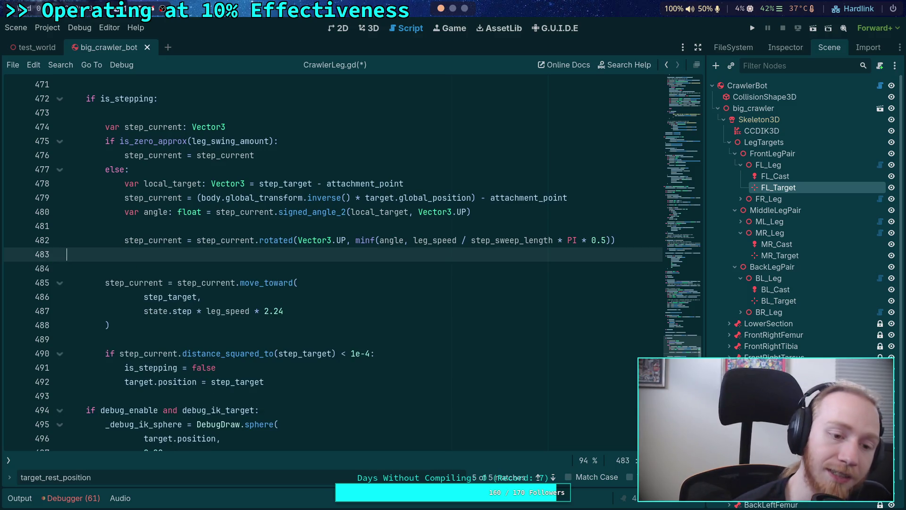
pyautogui.press('Return')
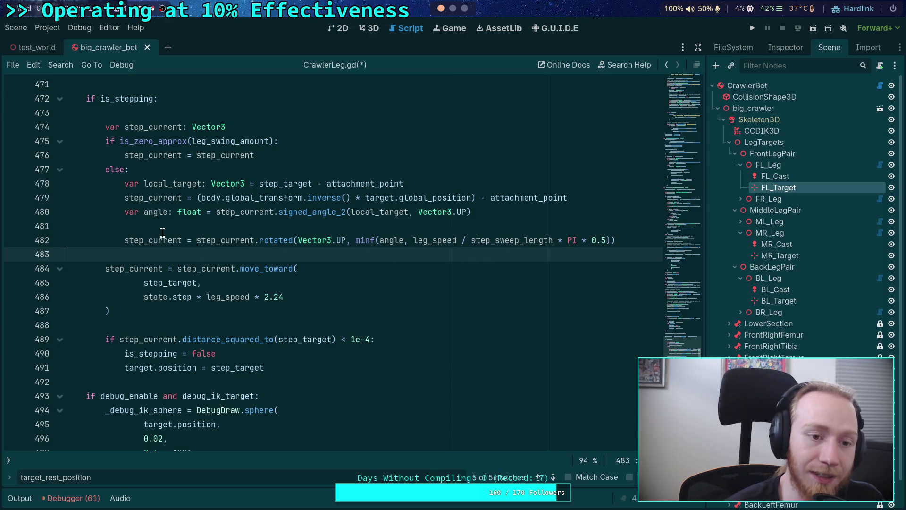
# Step: Review the local_target and rotated step_current statements, then open a new line after line 482
pyautogui.scroll(1, 163, 230)
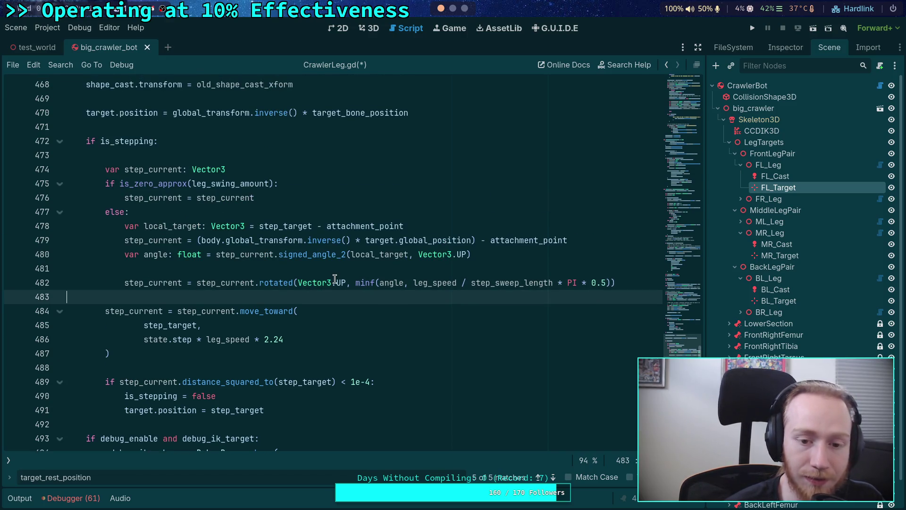
pyautogui.click(637, 283)
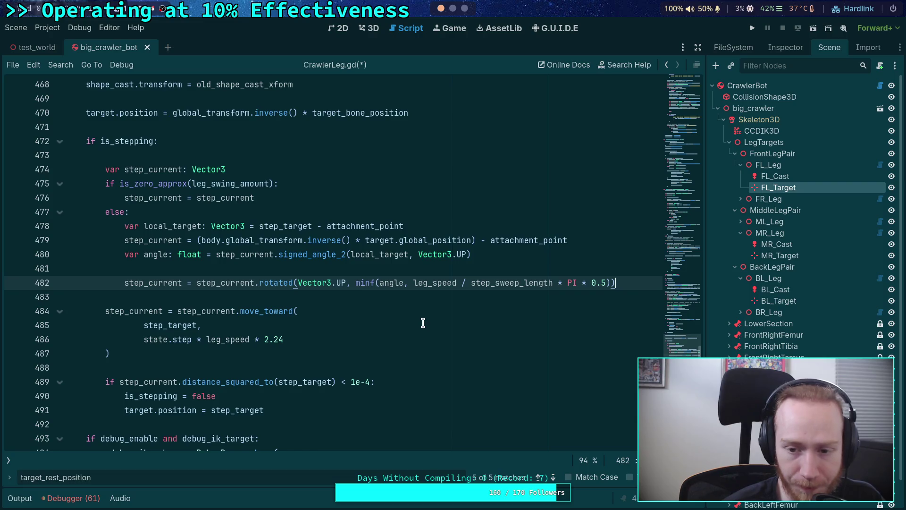
pyautogui.moveTo(144, 227); pyautogui.dragTo(298, 226)
pyautogui.click(166, 240)
pyautogui.moveTo(120, 282); pyautogui.dragTo(628, 283)
pyautogui.click(630, 283)
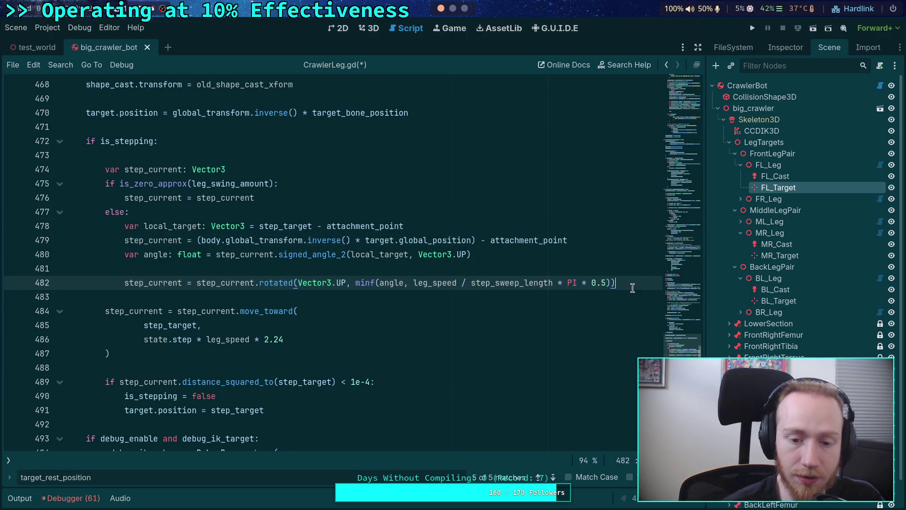
pyautogui.press('Return')
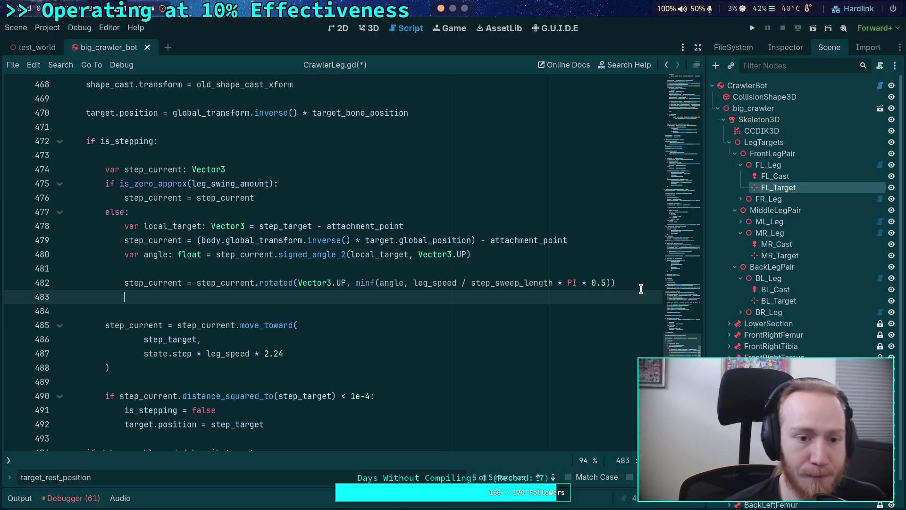
# Step: Place the caret at the end of line 476's step_current assignment
pyautogui.click(290, 198)
# Step: Turn line 476 into a multi-line step_current.move_toward(step_target, ...) call
pyautogui.write('.move_ta')
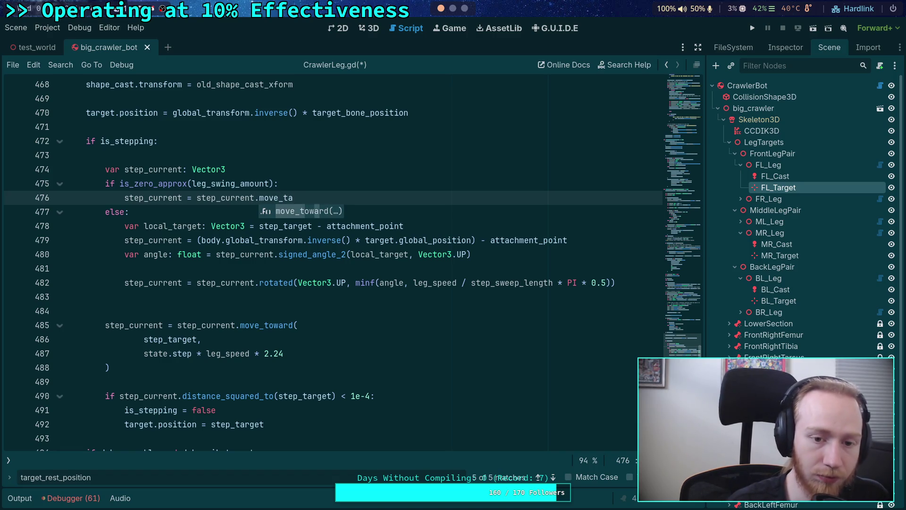
pyautogui.press('Return')
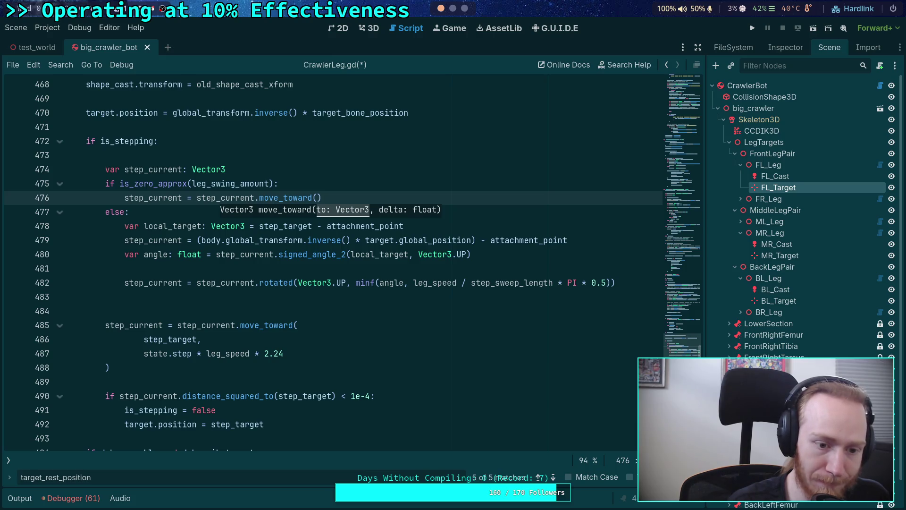
pyautogui.write('step_tar')
pyautogui.press('Return')
pyautogui.write(',')
pyautogui.press('Return')
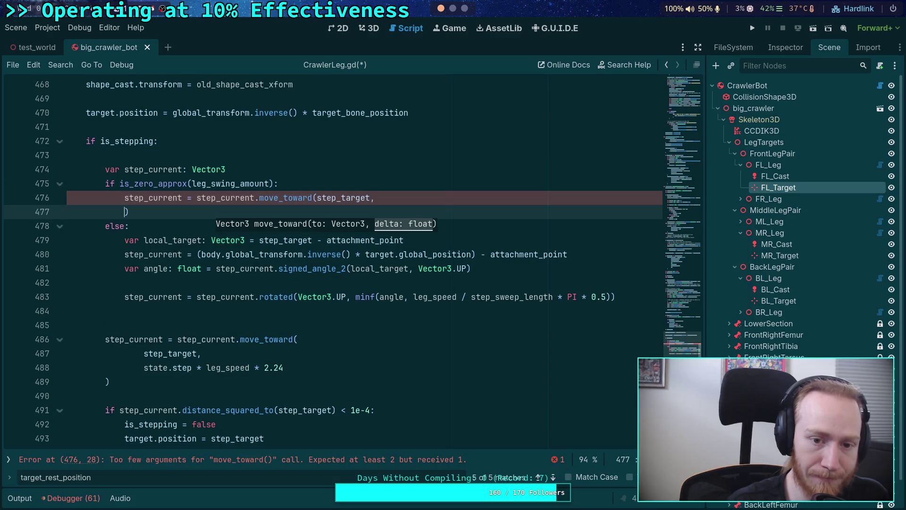
pyautogui.click(315, 198)
pyautogui.press('Return')
pyautogui.press('End')
pyautogui.press('Return')
# Step: Fill the second argument with state.step * leg_speed * 2.24 and save CrawlerLeg.gd
pyautogui.write('state.step')
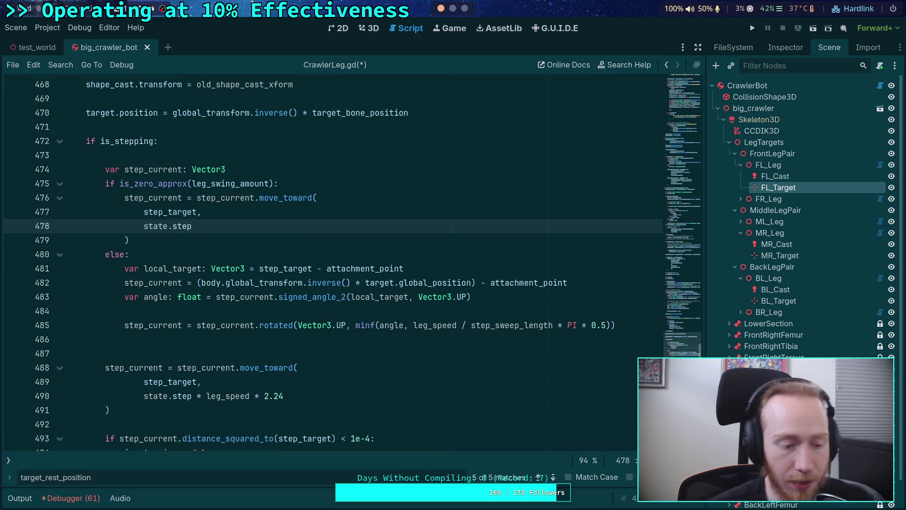
pyautogui.write(' * leg_s')
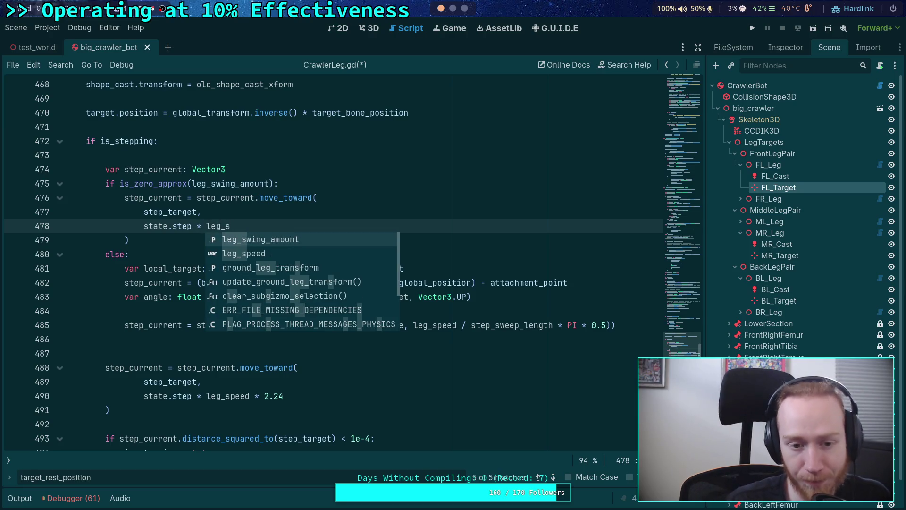
pyautogui.press('Down')
pyautogui.press('Return')
pyautogui.write('2.24')
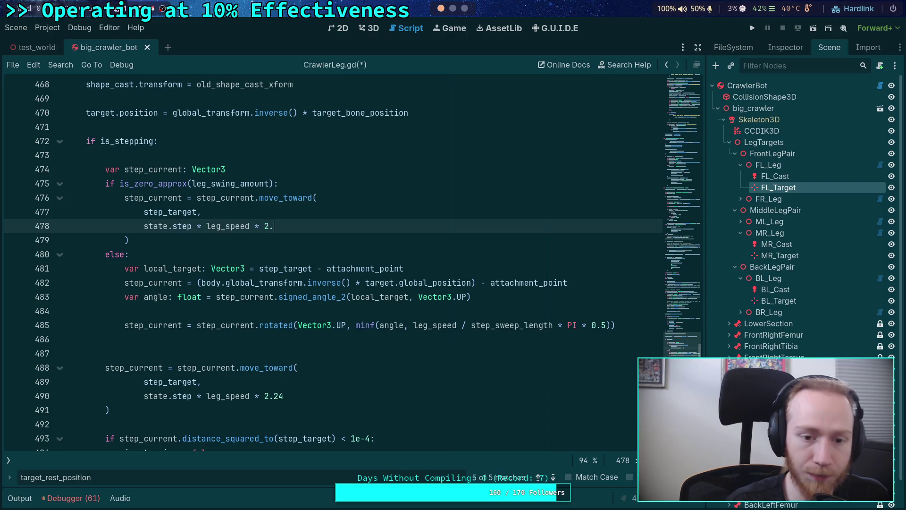
pyautogui.hotkey('ctrl', 's')
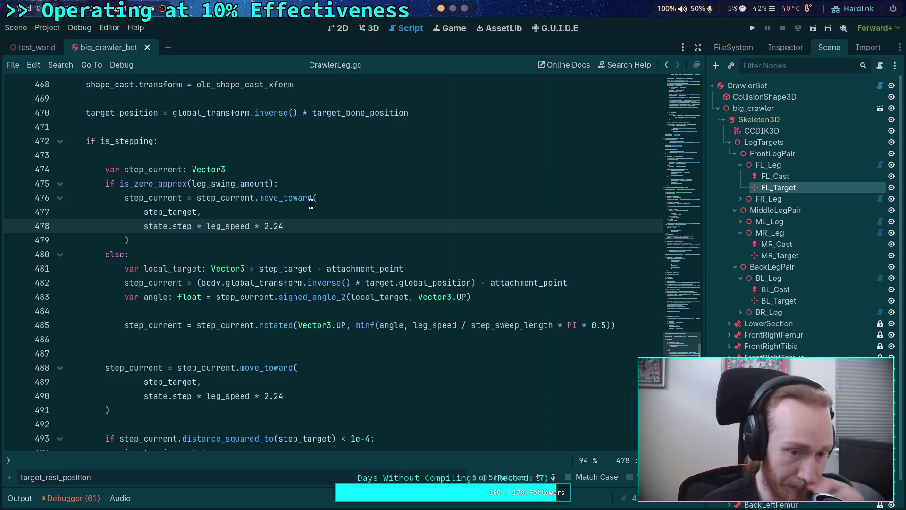
pyautogui.click(240, 241)
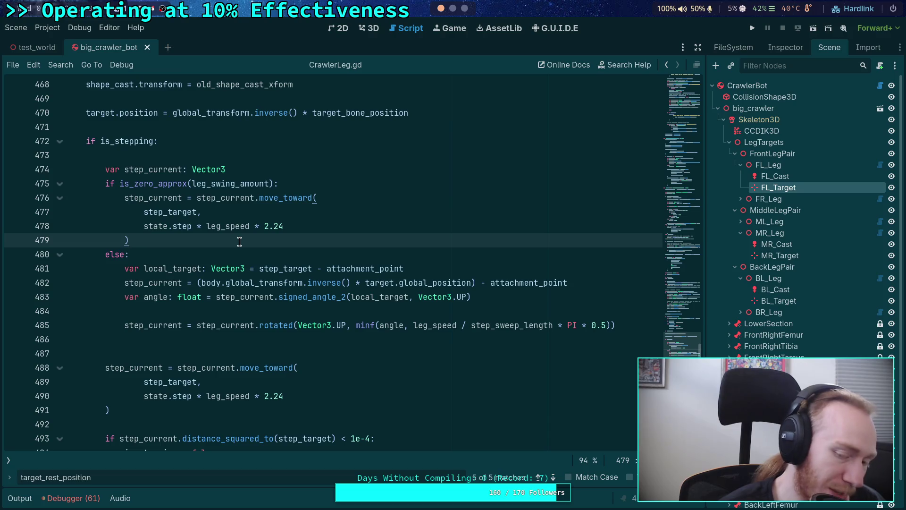
pyautogui.click(636, 322)
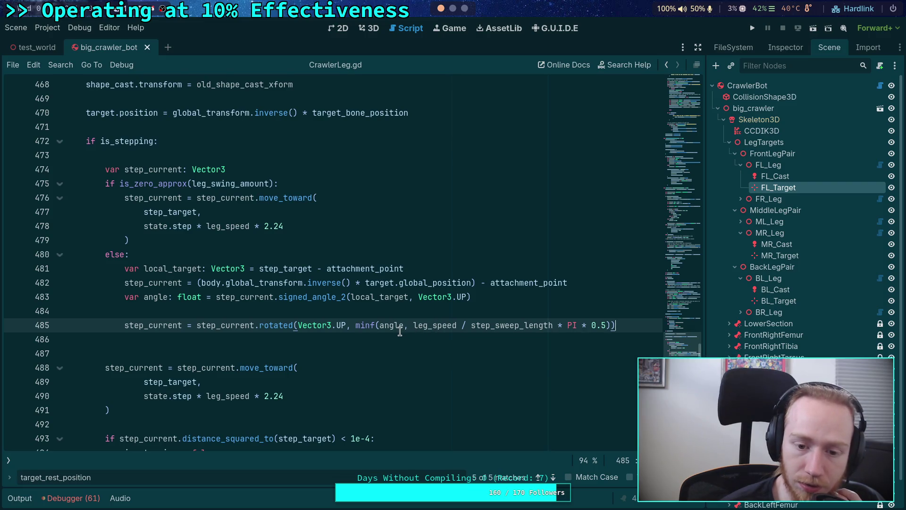
# Step: Append * state.step after 0.5 in line 485's minf limit and add a blank line below
pyautogui.moveTo(420, 329)
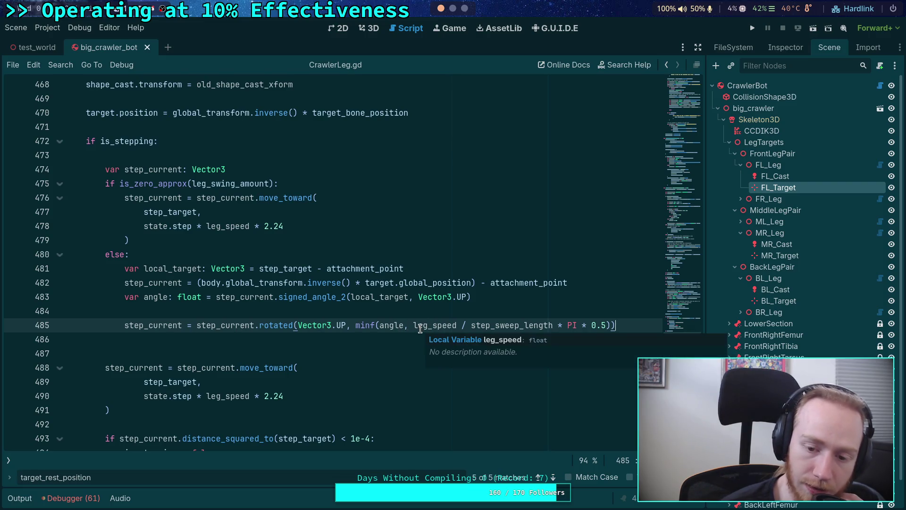
pyautogui.moveTo(414, 326); pyautogui.dragTo(609, 325)
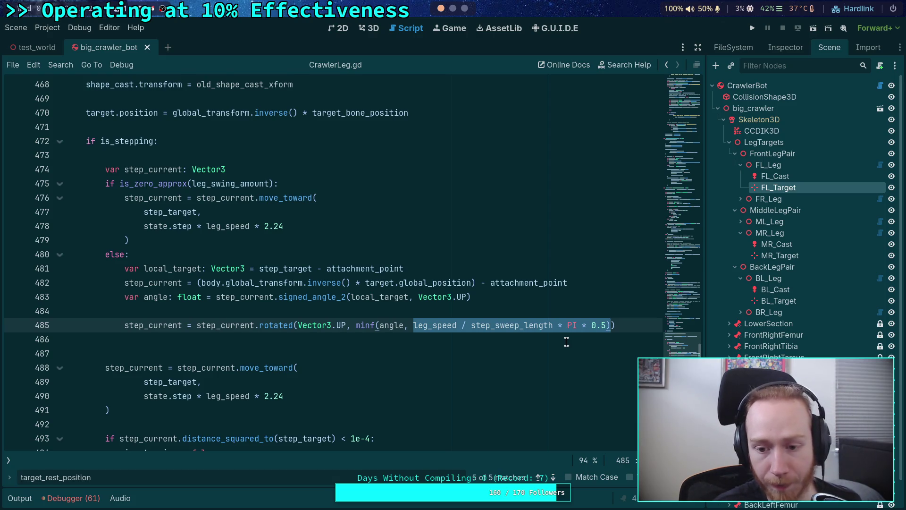
pyautogui.click(609, 325)
pyautogui.write('* state.step')
pyautogui.click(480, 345)
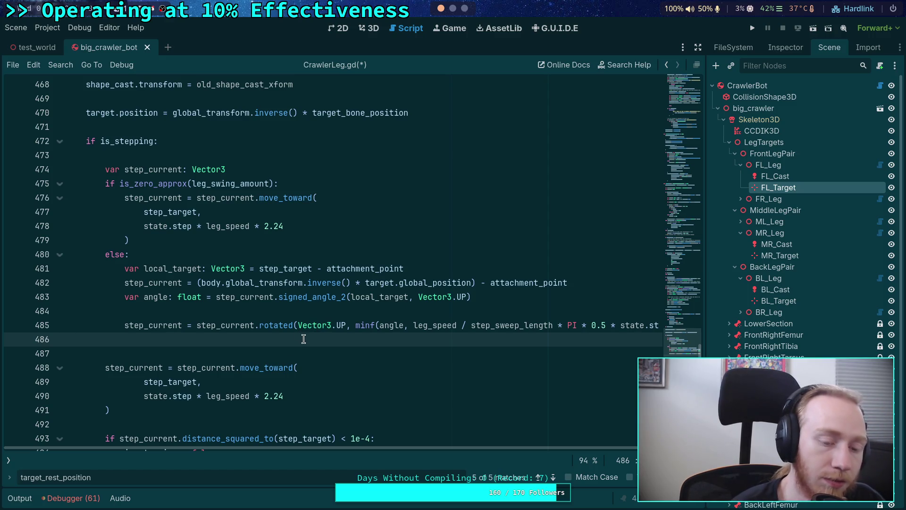
pyautogui.press('Return')
pyautogui.click(67, 339)
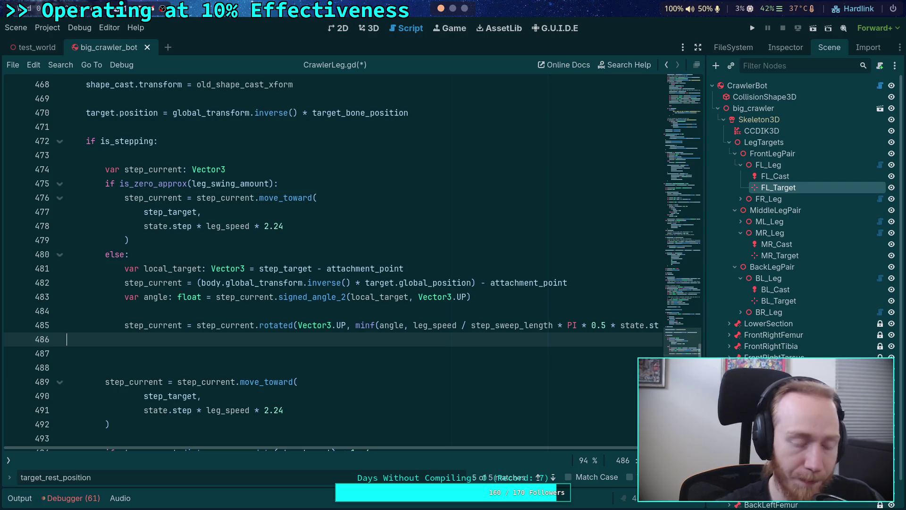
pyautogui.press('Return')
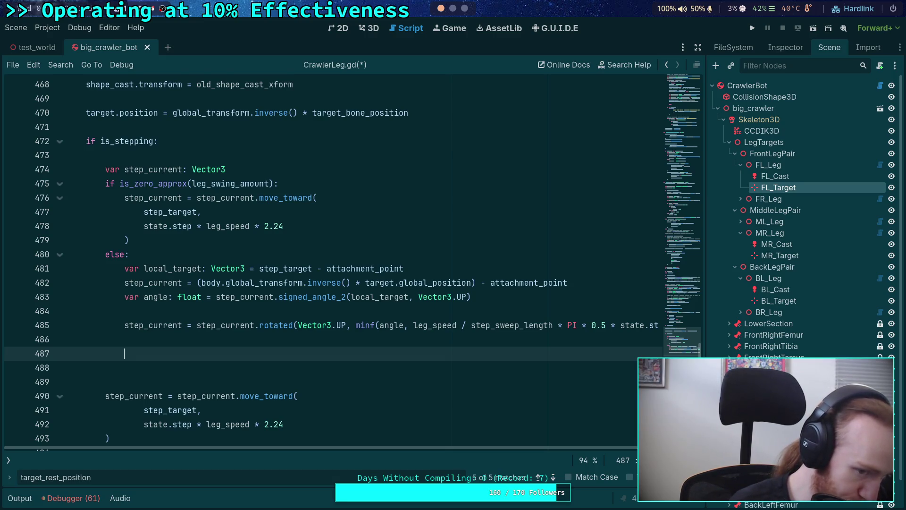
# Step: Declare var vertical_component: Vector3 = Vector3.UP * step_current.dot(Vector3.UP)
pyautogui.write('var ve')
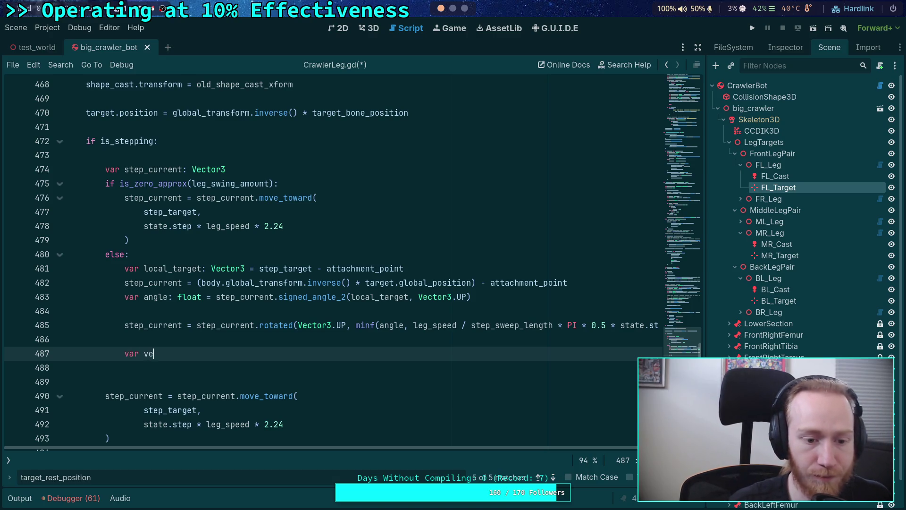
pyautogui.write('rtical_compon')
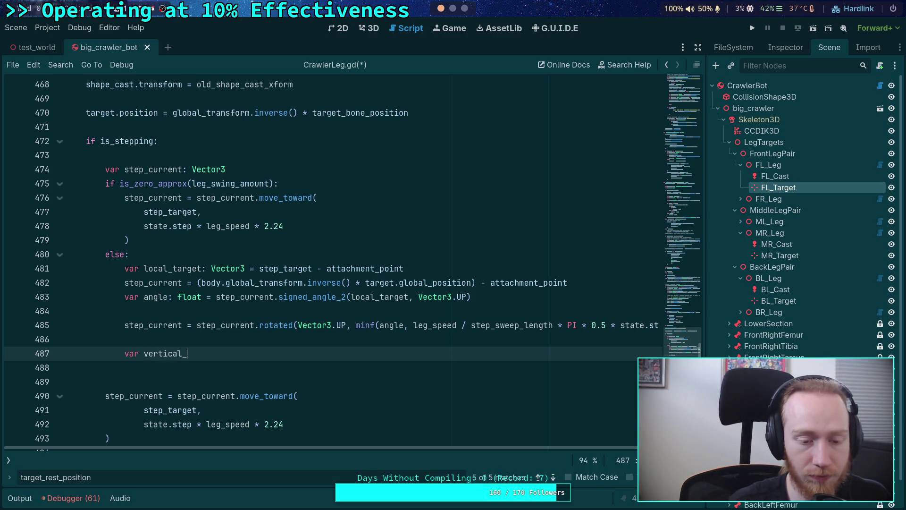
pyautogui.write('ent')
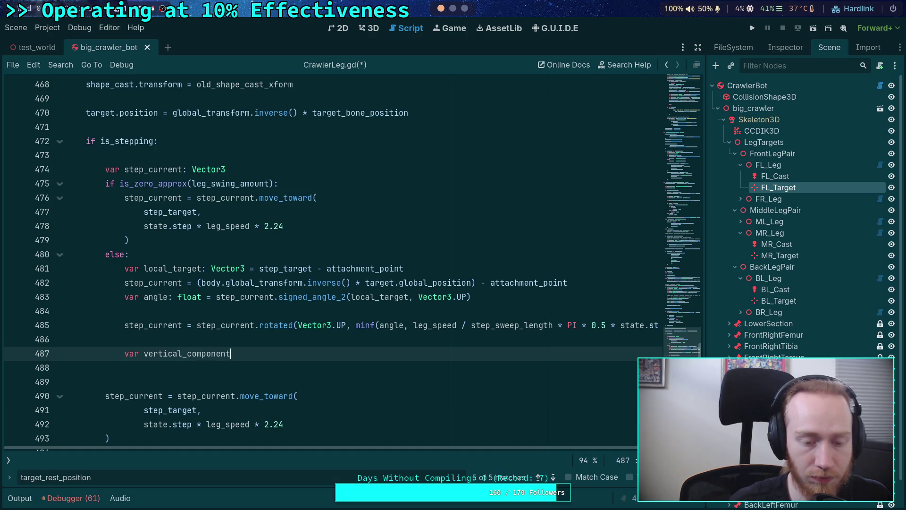
pyautogui.write(': Vector3 = ')
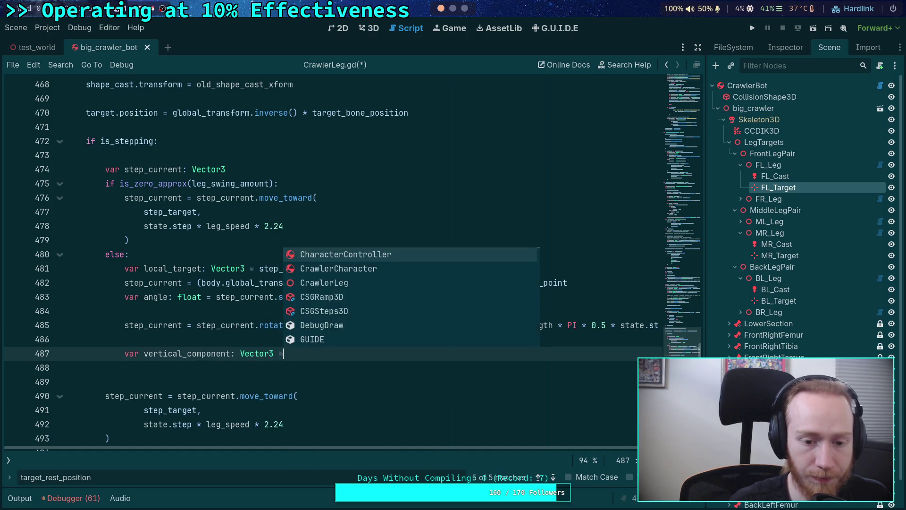
pyautogui.write('step_')
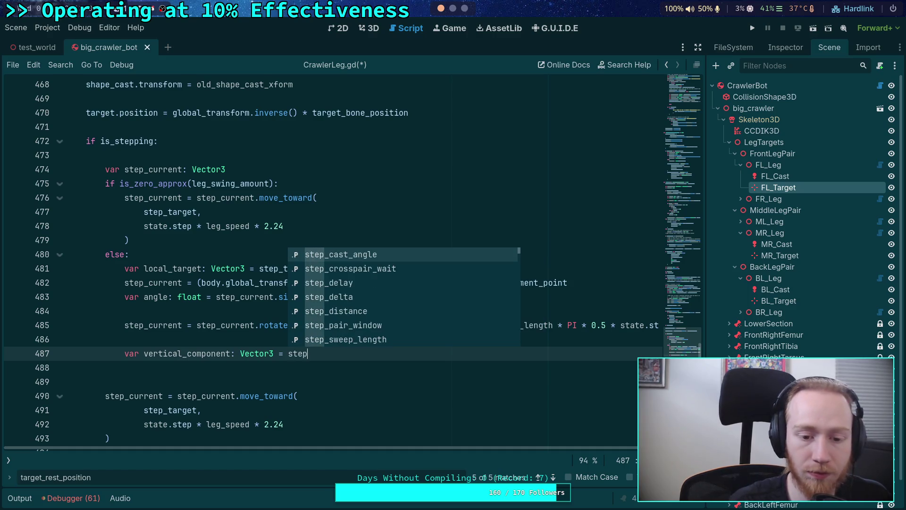
pyautogui.press('Return')
pyautogui.press('BackSpace')
pyautogui.press('BackSpace')
pyautogui.press('BackSpace')
pyautogui.write('curr')
pyautogui.press('Return')
pyautogui.write('.')
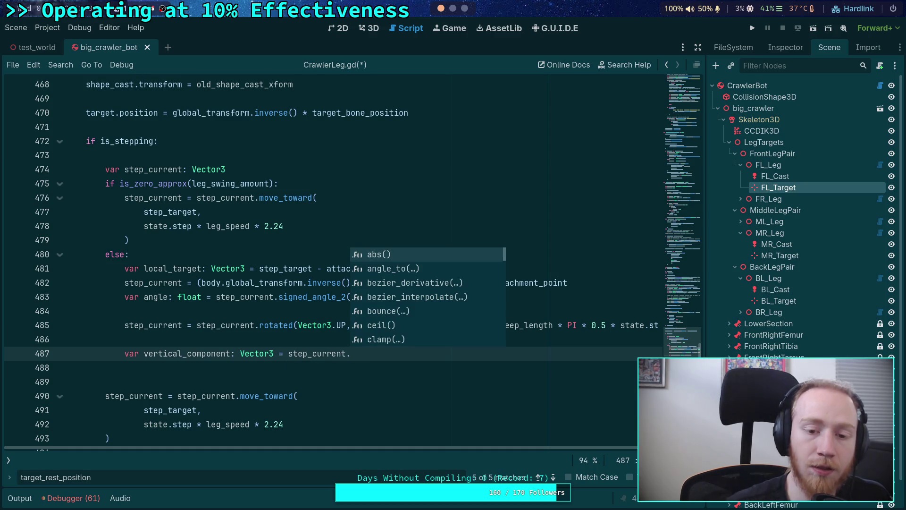
pyautogui.press('Down')
pyautogui.press('Down')
pyautogui.press('Down')
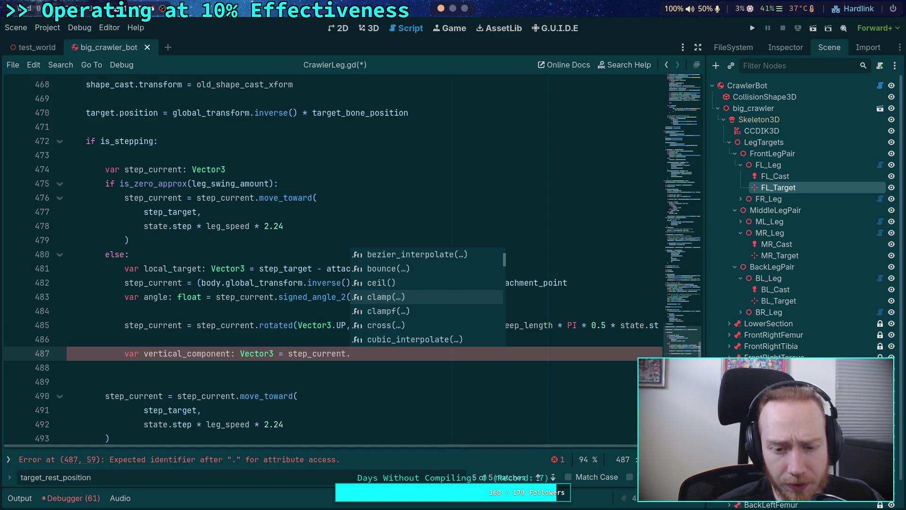
pyautogui.press('Down')
pyautogui.press('Down')
pyautogui.press('Down')
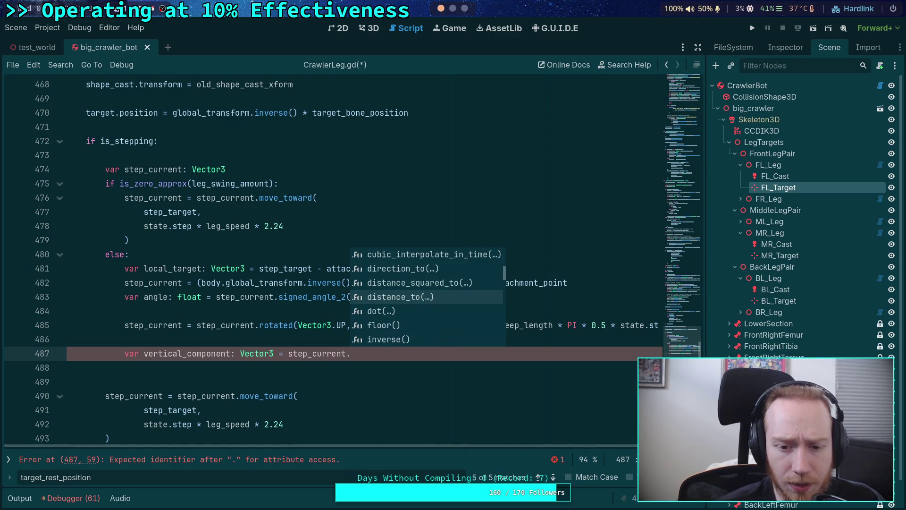
pyautogui.press('Up')
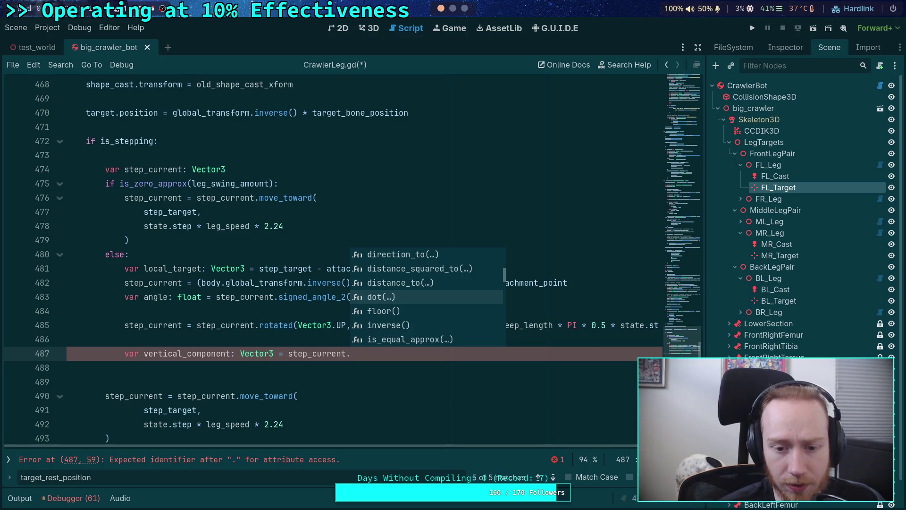
pyautogui.press('Return')
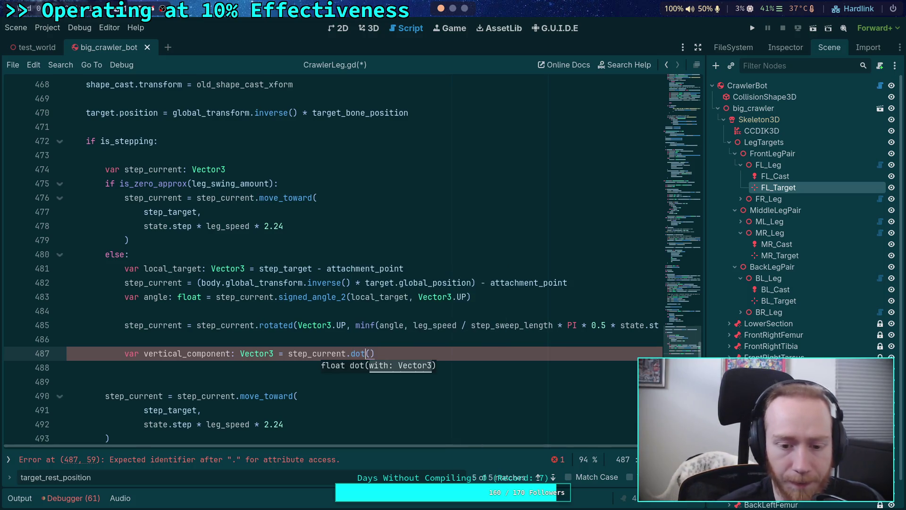
pyautogui.write('Vector3')
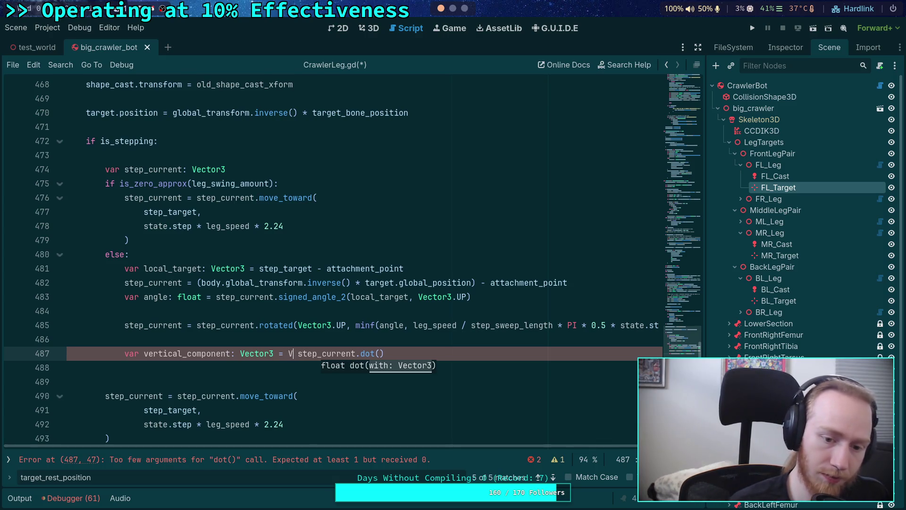
pyautogui.press('Left')
pyautogui.write('.UP ')
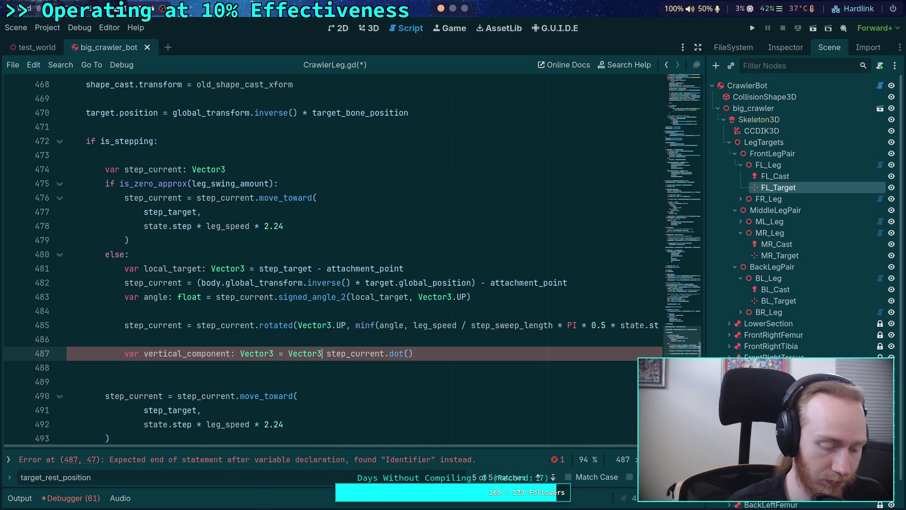
pyautogui.write('*')
pyautogui.press('Right')
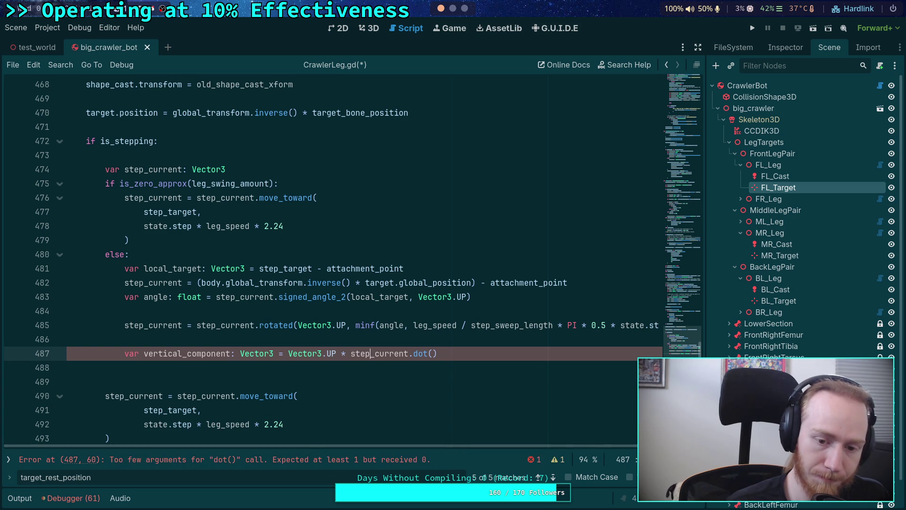
pyautogui.write('Vector3')
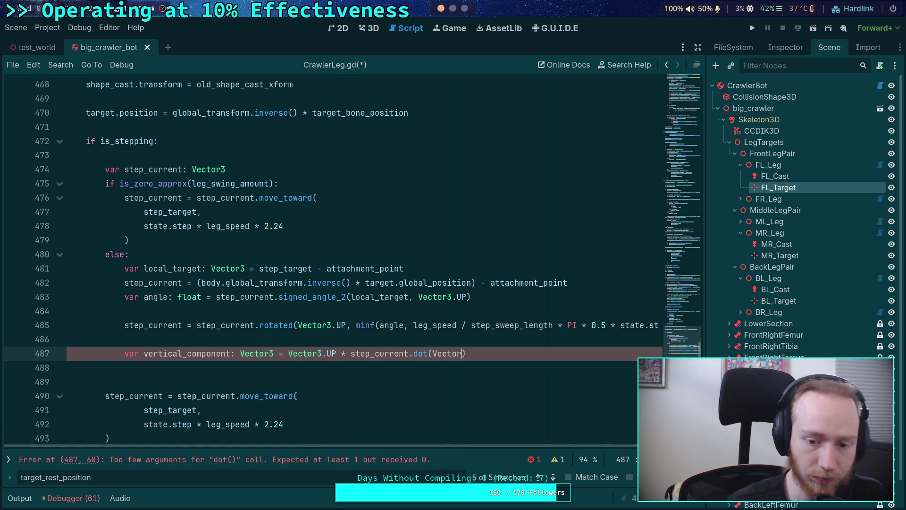
pyautogui.write('.UP')
pyautogui.press('Right')
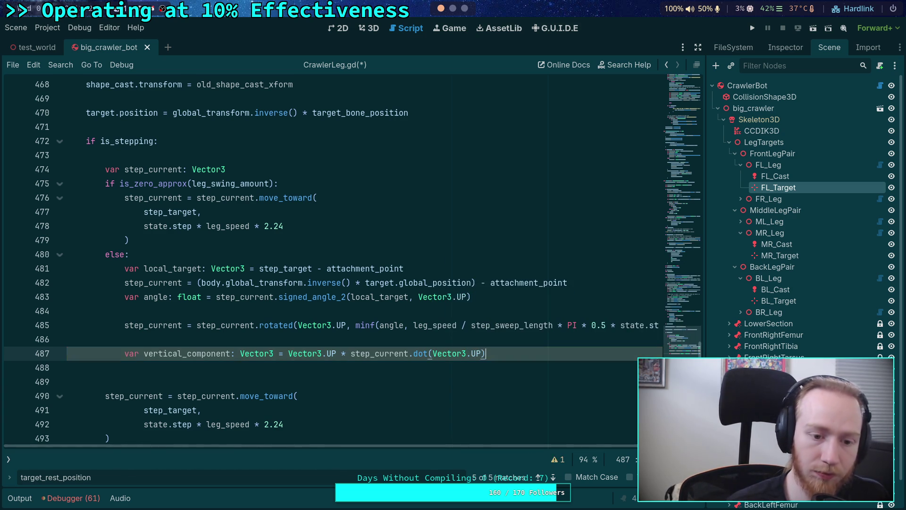
pyautogui.press('Return')
# Step: Subtract vertical_component from step_current on the next line
pyautogui.write('step')
pyautogui.press('Down')
pyautogui.press('Down')
pyautogui.press('Down')
pyautogui.write('_cur')
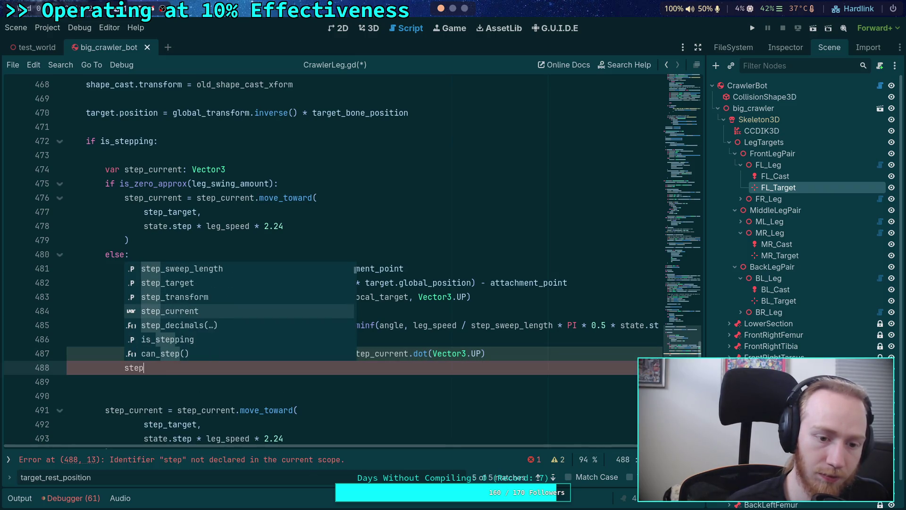
pyautogui.press('Return')
pyautogui.write('-= vert')
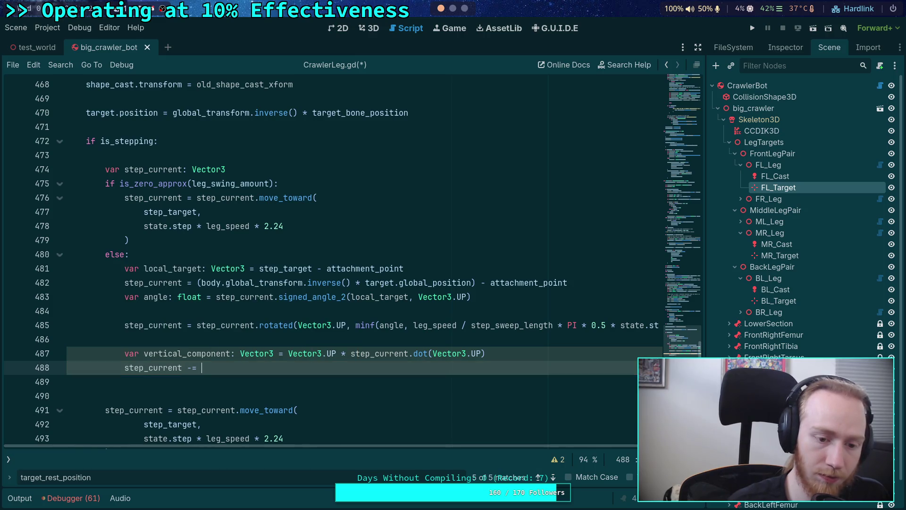
pyautogui.press('Return')
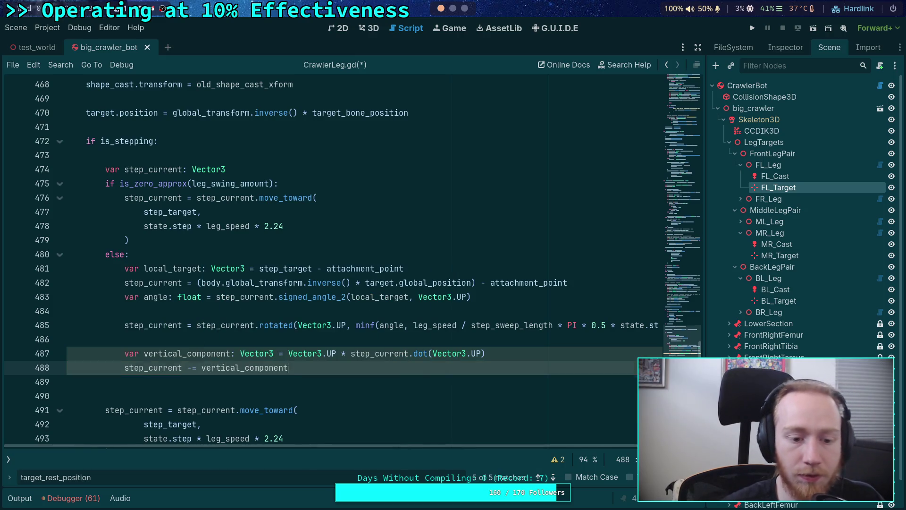
pyautogui.press('Return')
# Step: Start and then discard a draft local_length float declaration
pyautogui.scroll(-1, 185, 218)
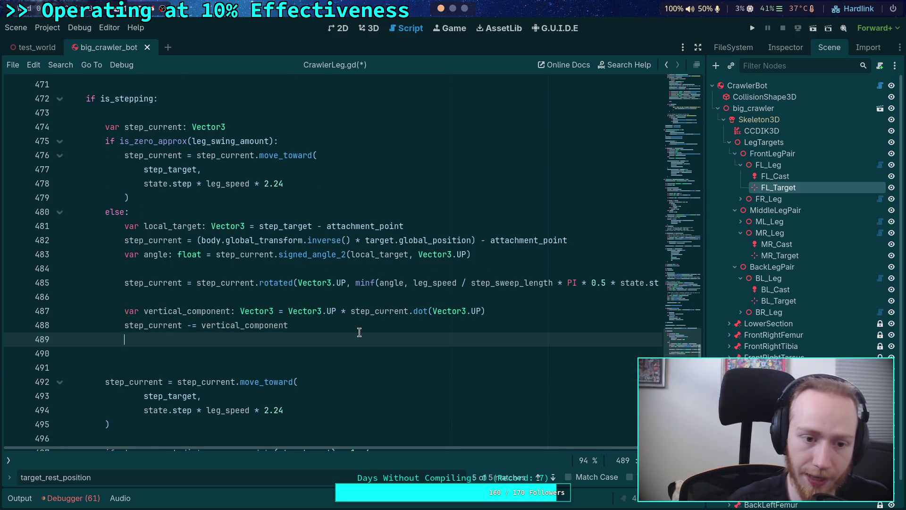
pyautogui.write('var')
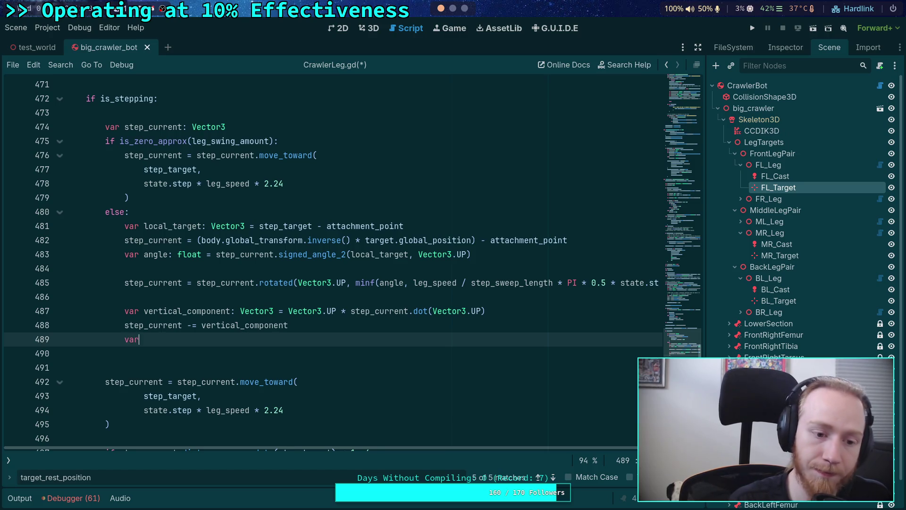
pyautogui.write(' local_l')
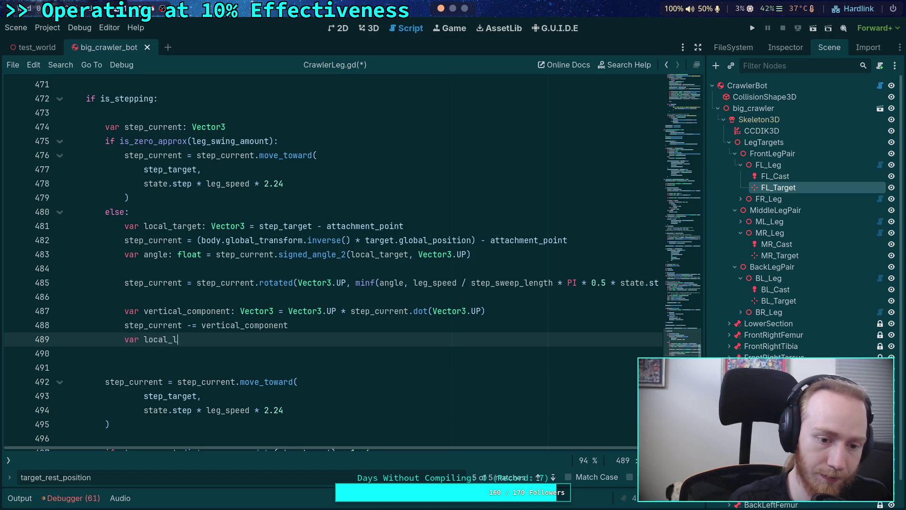
pyautogui.write('ength: V')
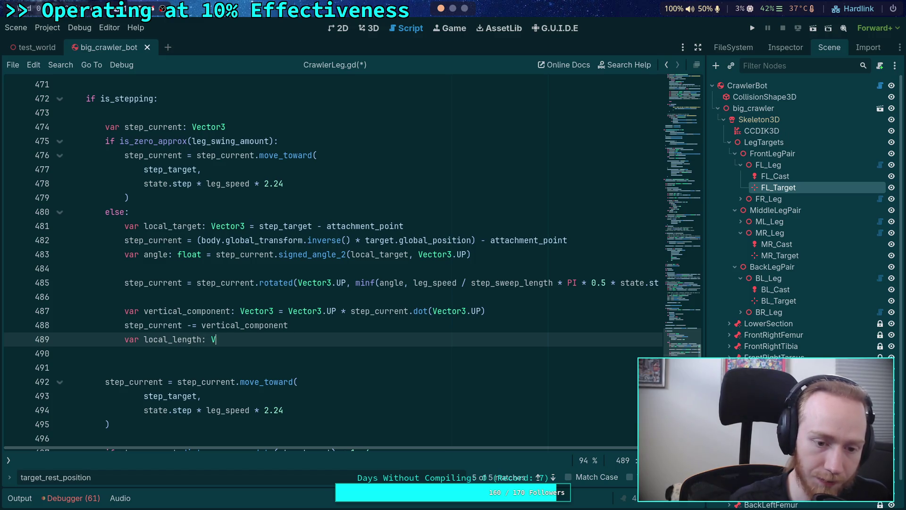
pyautogui.write('ector')
pyautogui.press('BackSpace')
pyautogui.hotkey('ctrl', 'BackSpace')
pyautogui.write('float =')
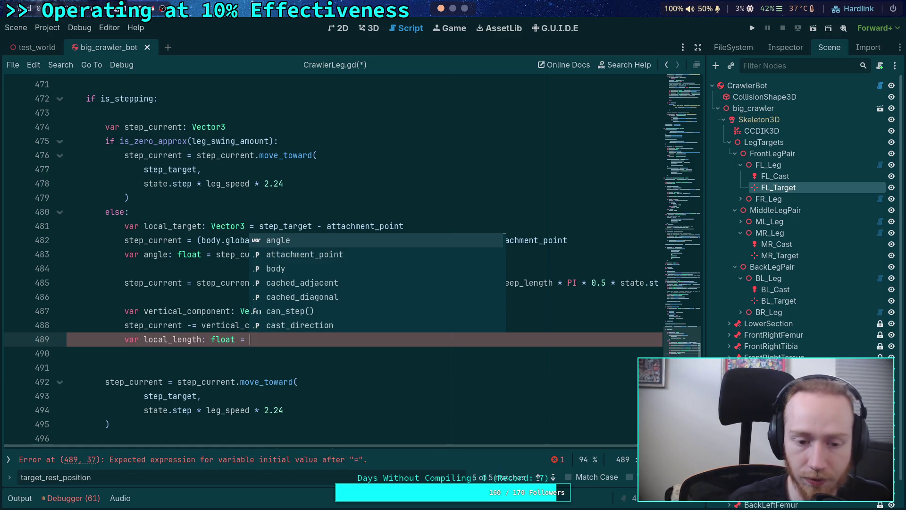
pyautogui.press('BackSpace')
pyautogui.press('BackSpace')
pyautogui.press('BackSpace')
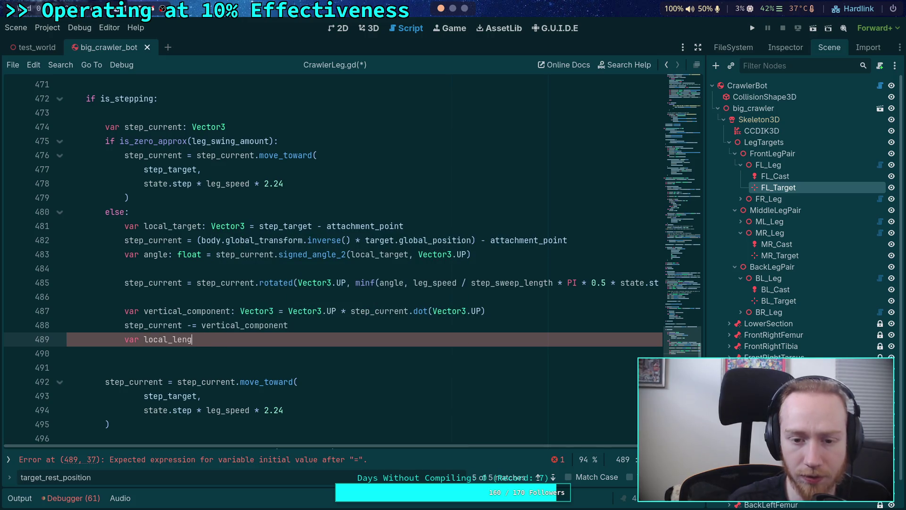
pyautogui.press('BackSpace')
pyautogui.press('BackSpace')
pyautogui.press('BackSpace')
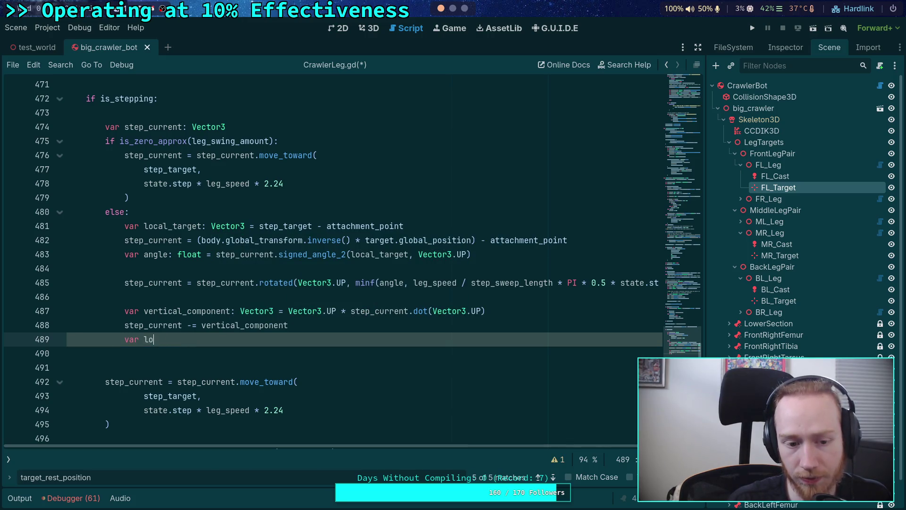
pyautogui.press('BackSpace')
pyautogui.press('BackSpace')
pyautogui.press('BackSpace')
# Step: Flatten local_target with local_target = local_target.slide(Vector3.UP)
pyautogui.write('la')
pyautogui.press('BackSpace')
pyautogui.write('oc')
pyautogui.press('Return')
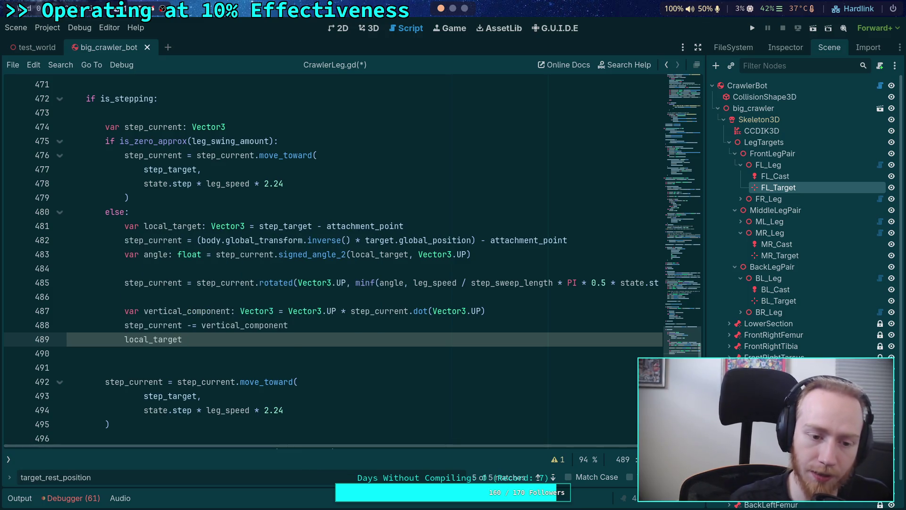
pyautogui.press('BackSpace')
pyautogui.write('l')
pyautogui.press('Return')
pyautogui.write('slide')
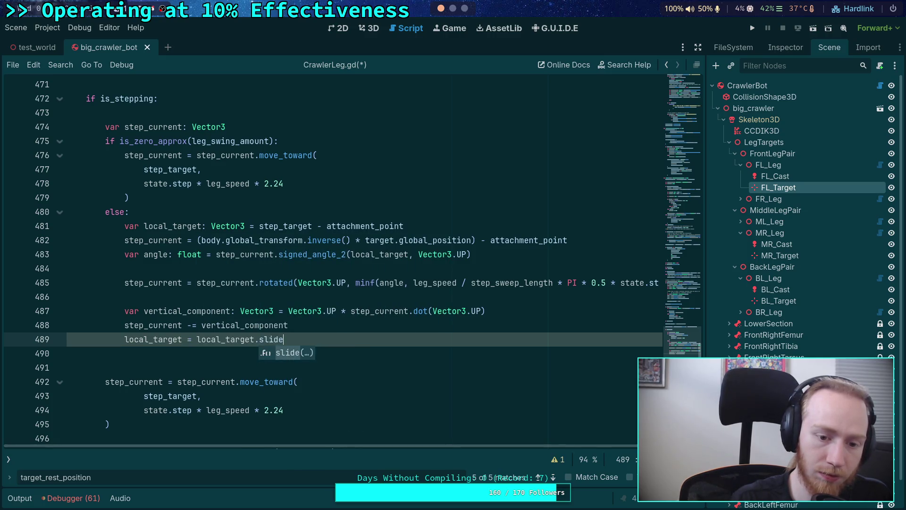
pyautogui.press('Return')
pyautogui.write('Vector3.UP')
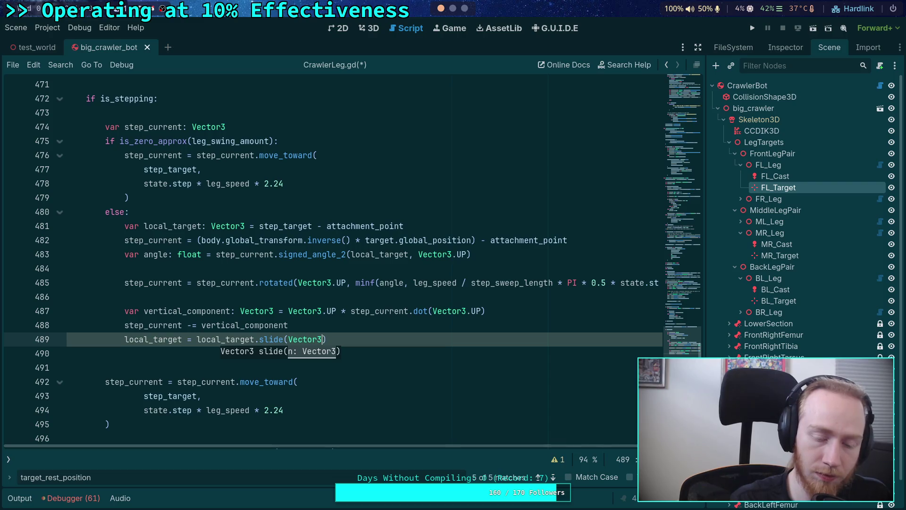
pyautogui.press('Right')
pyautogui.press('Return')
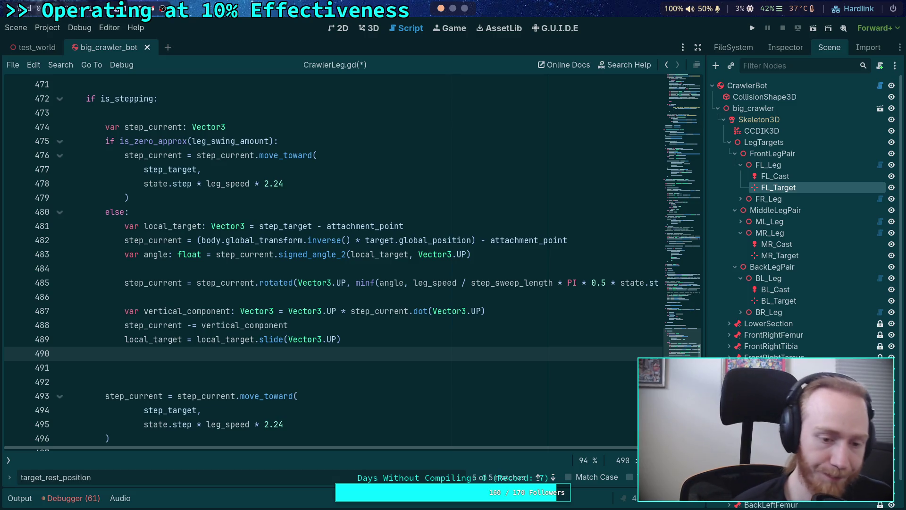
# Step: Begin a new declaration below the slide line: var current_length: float = st
pyautogui.press('Return')
pyautogui.write('var')
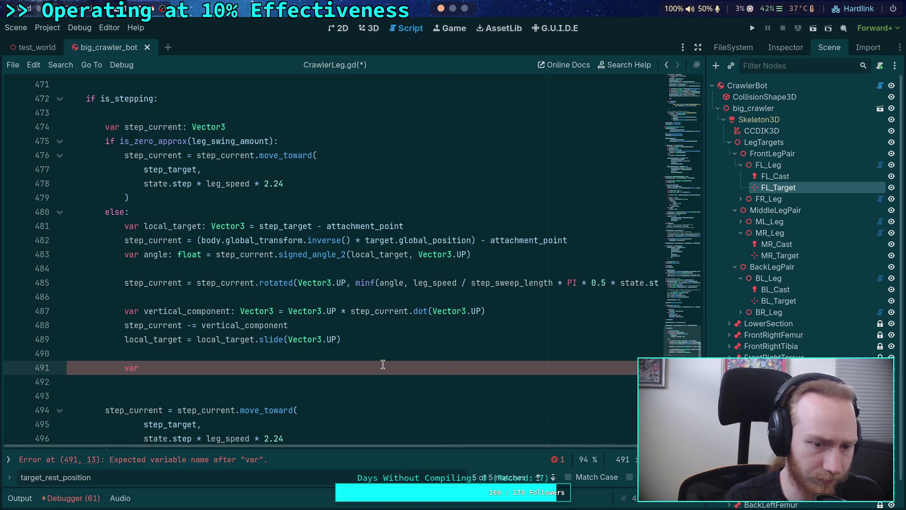
pyautogui.write('current_length: float = ')
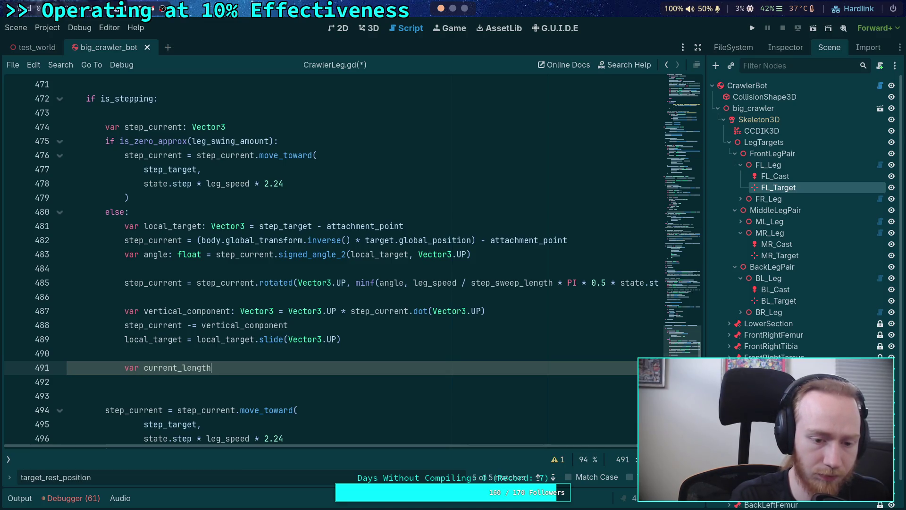
pyautogui.write('st')
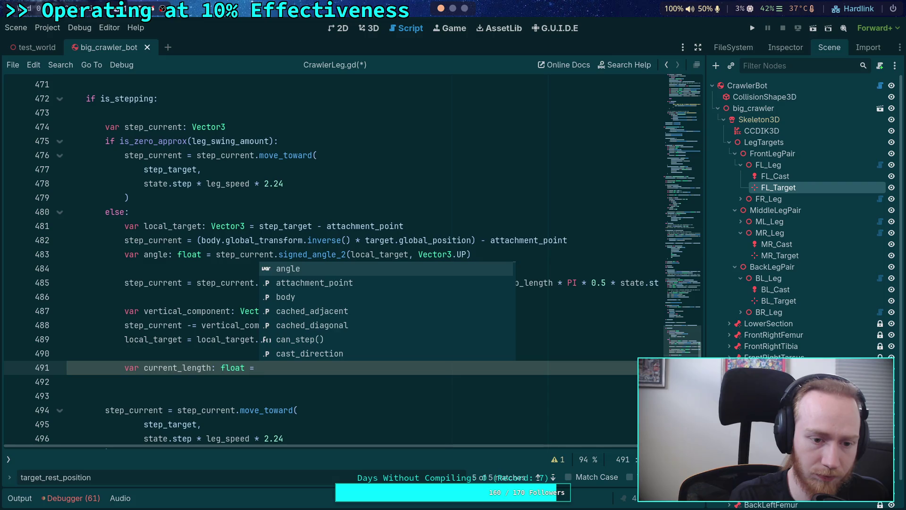
# Step: Complete it as var current_length: float = step_current.length() and start a new line
pyautogui.press('Down')
pyautogui.press('Down')
pyautogui.write('ep_ce')
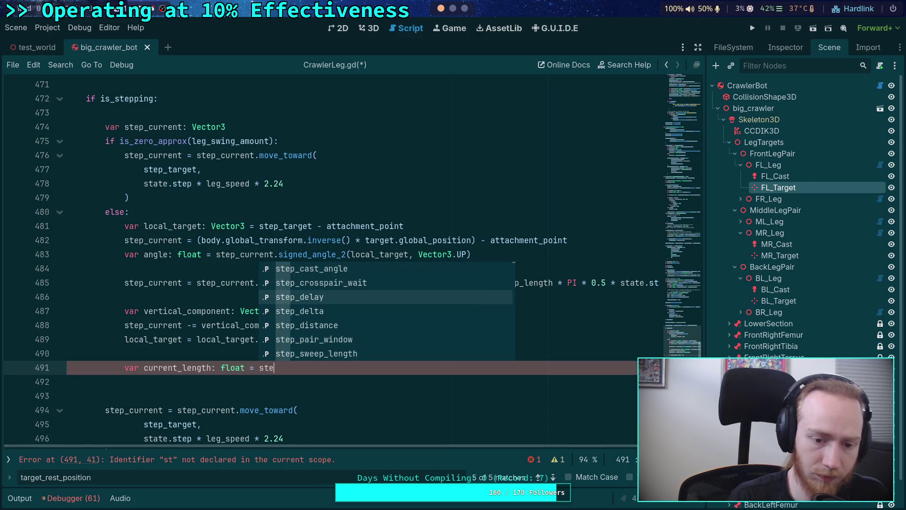
pyautogui.press('Down')
pyautogui.press('Down')
pyautogui.press('Return')
pyautogui.write('.leng')
pyautogui.press('Return')
pyautogui.press('Return')
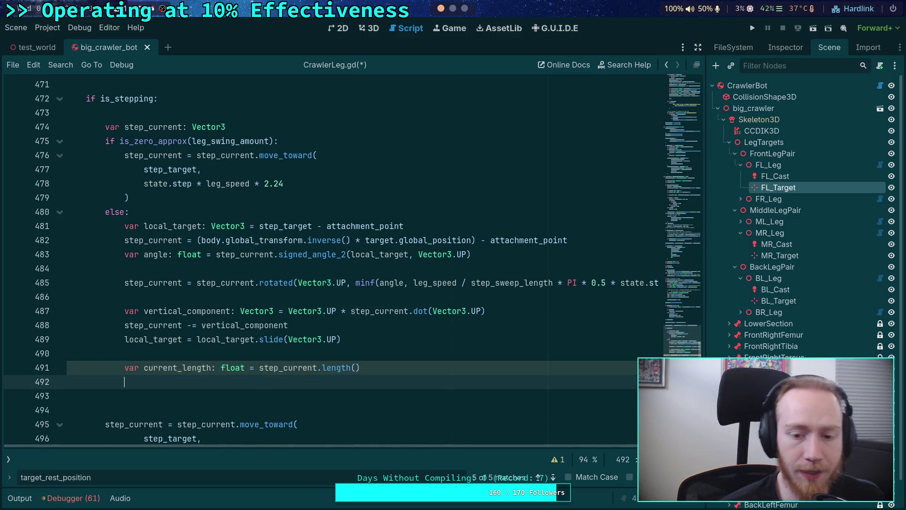
pyautogui.scroll(-1, 380, 360)
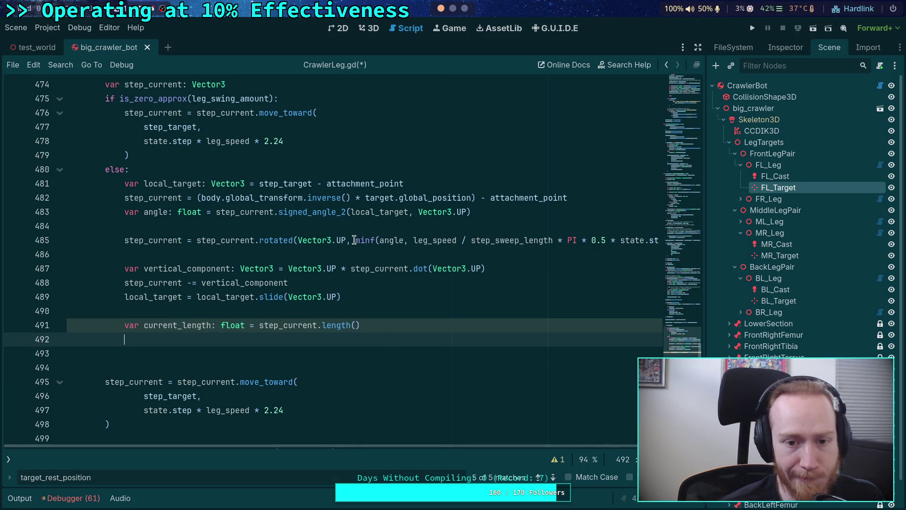
pyautogui.scroll(1, 403, 183)
pyautogui.scroll(1, 403, 184)
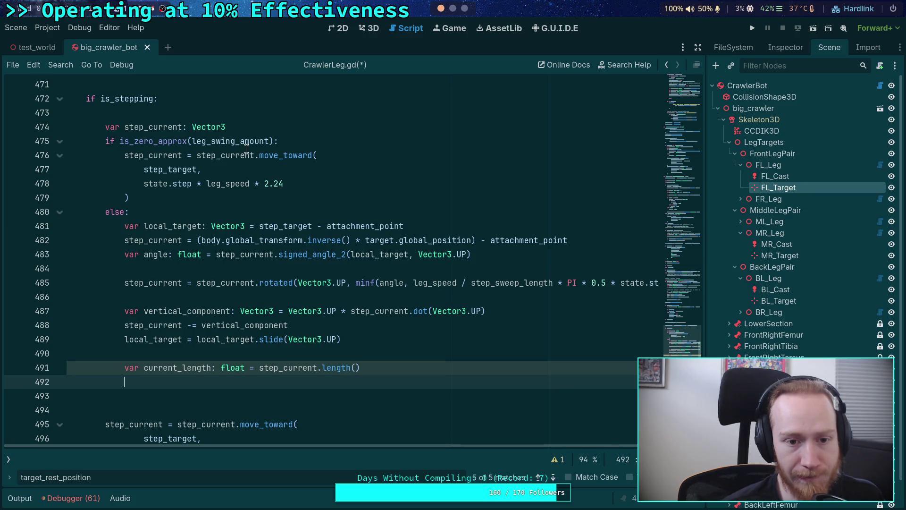
pyautogui.click(274, 141)
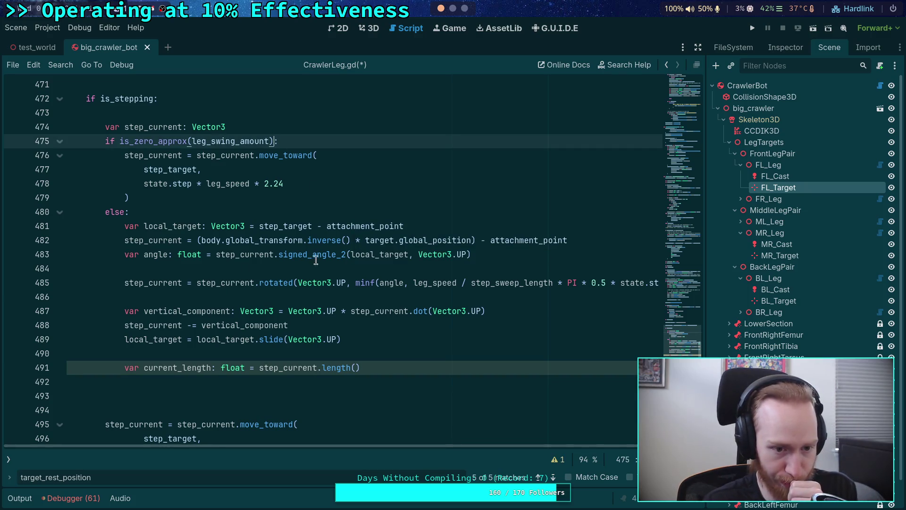
# Step: Insert blank lines after line 482 and above the step_current line
pyautogui.click(605, 242)
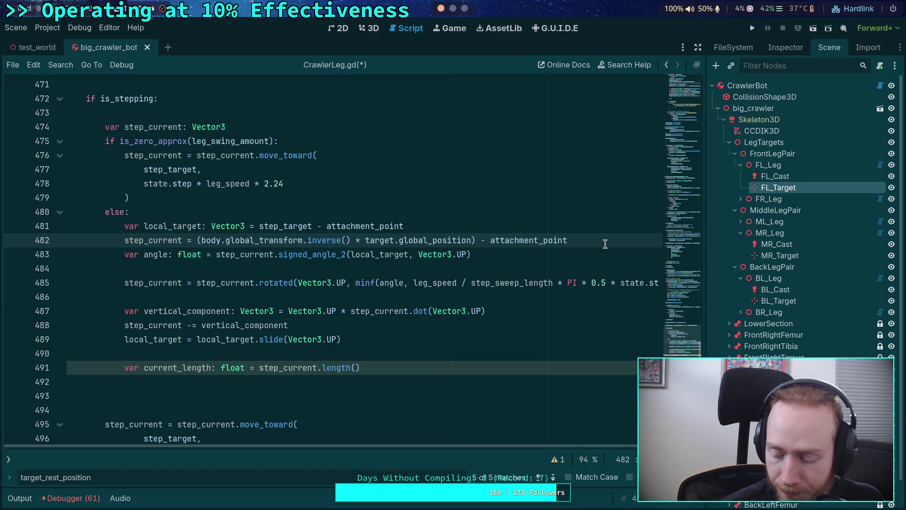
pyautogui.press('Return')
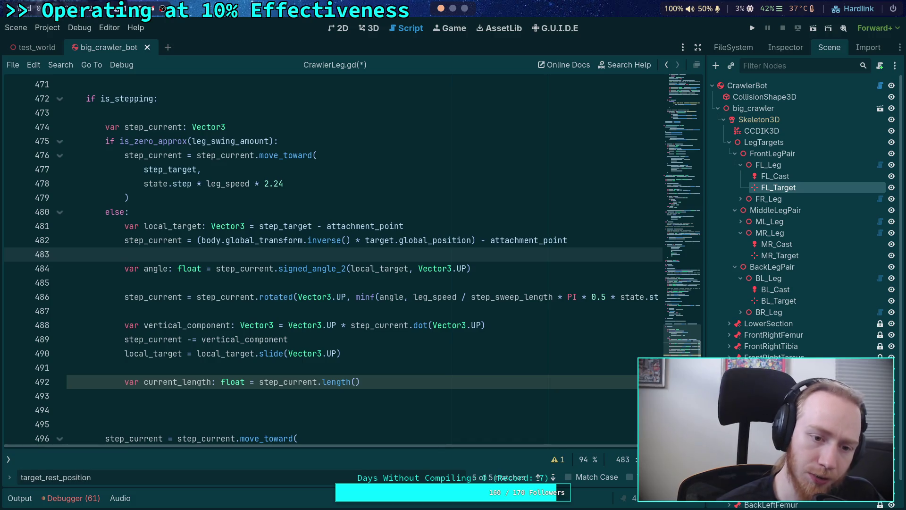
pyautogui.click(124, 240)
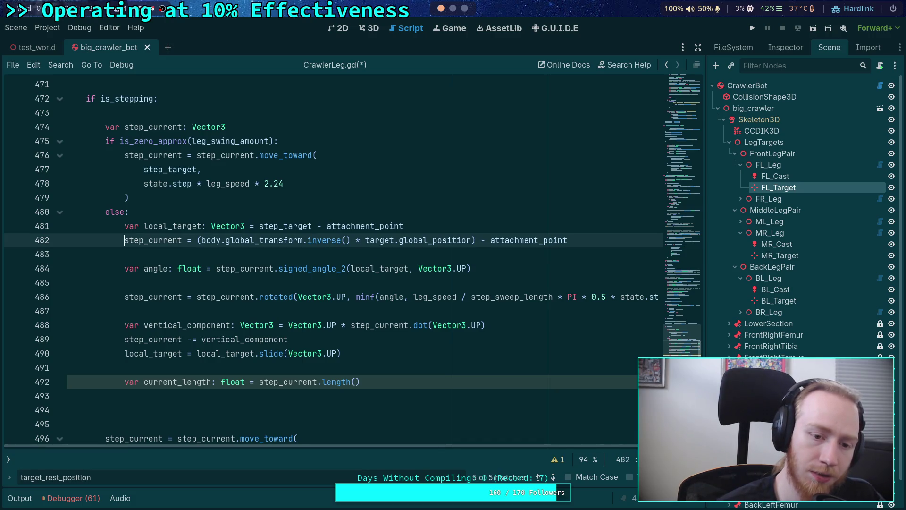
pyautogui.press('Return')
pyautogui.press('Up')
pyautogui.press('Return')
pyautogui.press('Up')
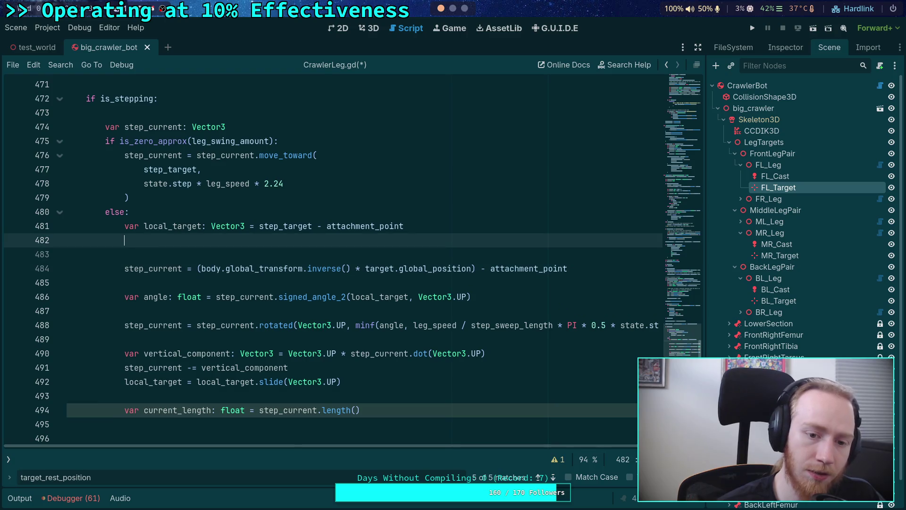
# Step: Type and discard a draft 'if loc' condition, then switch to the Neovim workspace
pyautogui.write('if loc')
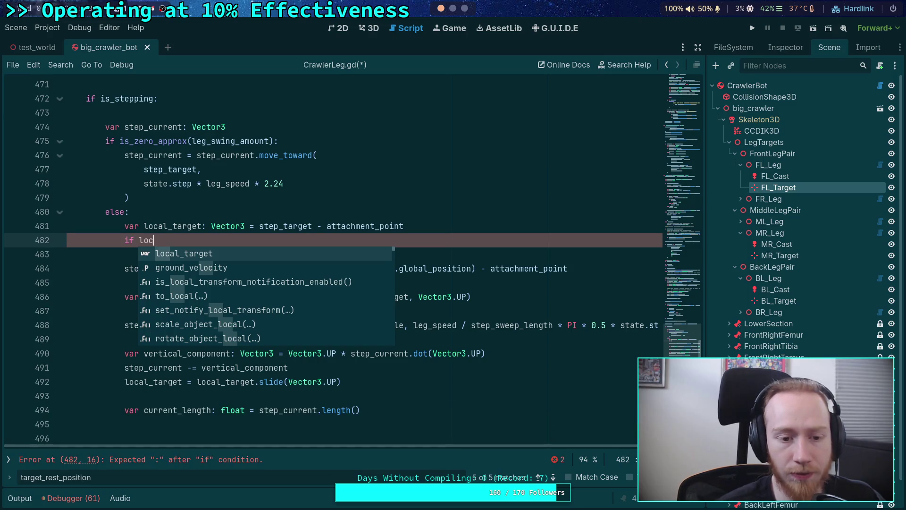
pyautogui.press('BackSpace')
pyautogui.press('BackSpace')
pyautogui.press('BackSpace')
pyautogui.press('BackSpace')
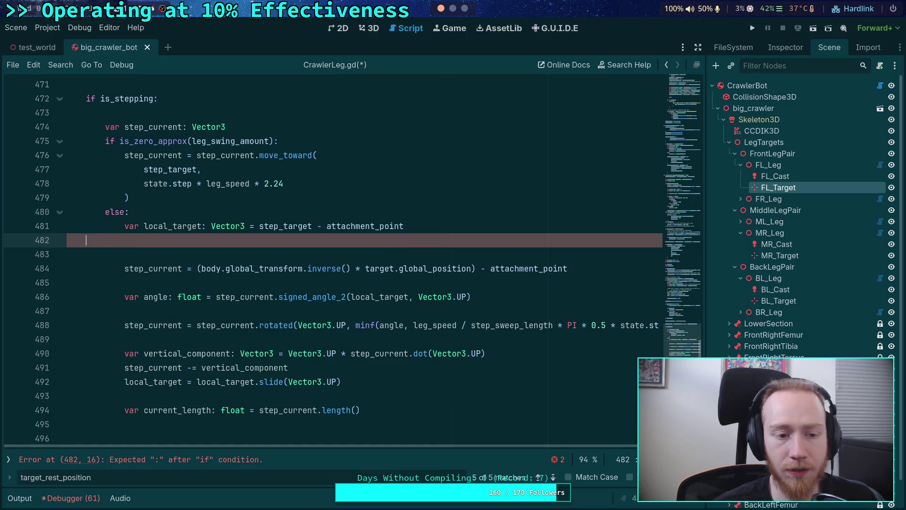
pyautogui.press('BackSpace')
pyautogui.press('BackSpace')
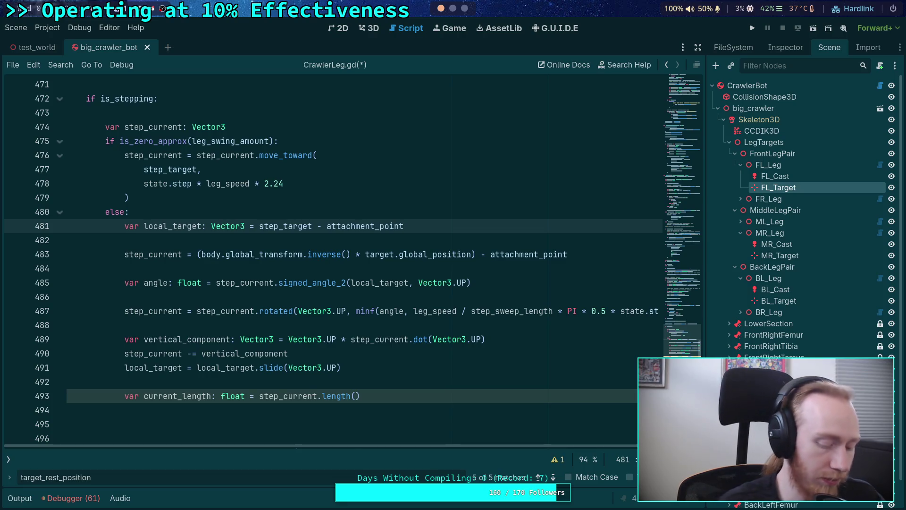
pyautogui.press('super+4')
pyautogui.click(446, 23)
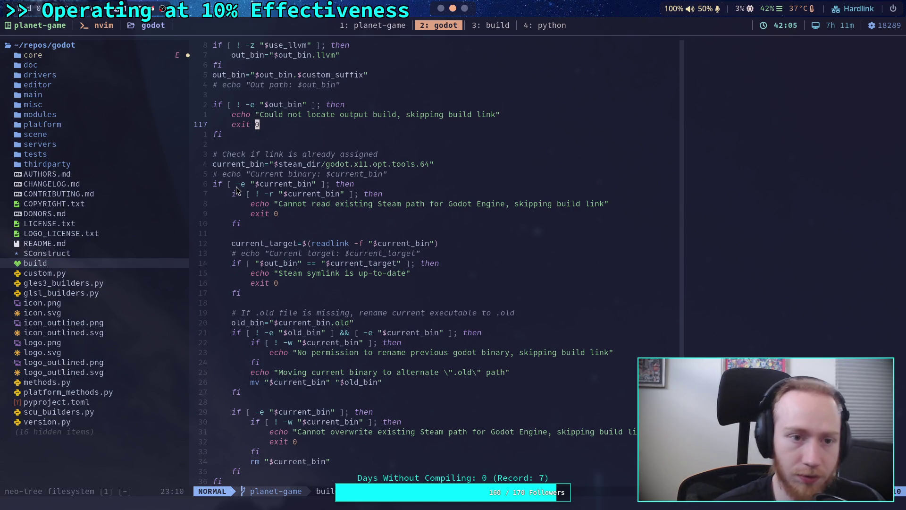
# Step: Live-grep signed_angle_2 in Neovim, read its vector3.h implementation, and return to Godot
pyautogui.press('space')
pyautogui.write('fgsigned_angle_2')
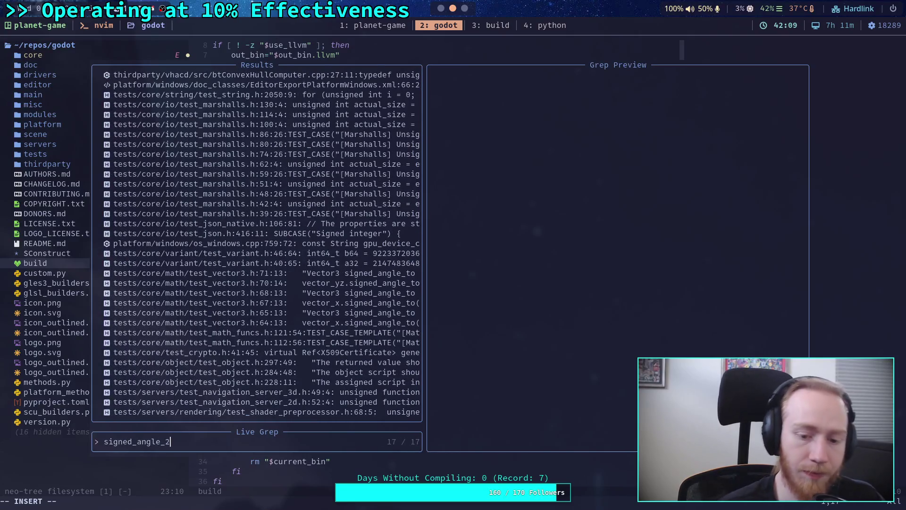
pyautogui.press('Up')
pyautogui.press('Up')
pyautogui.press('Up')
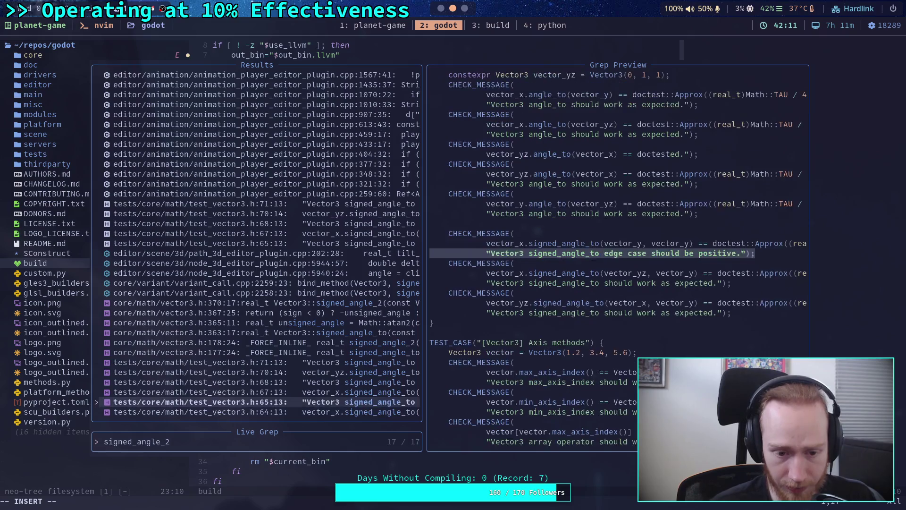
pyautogui.press('Up')
pyautogui.press('Up')
pyautogui.press('Up')
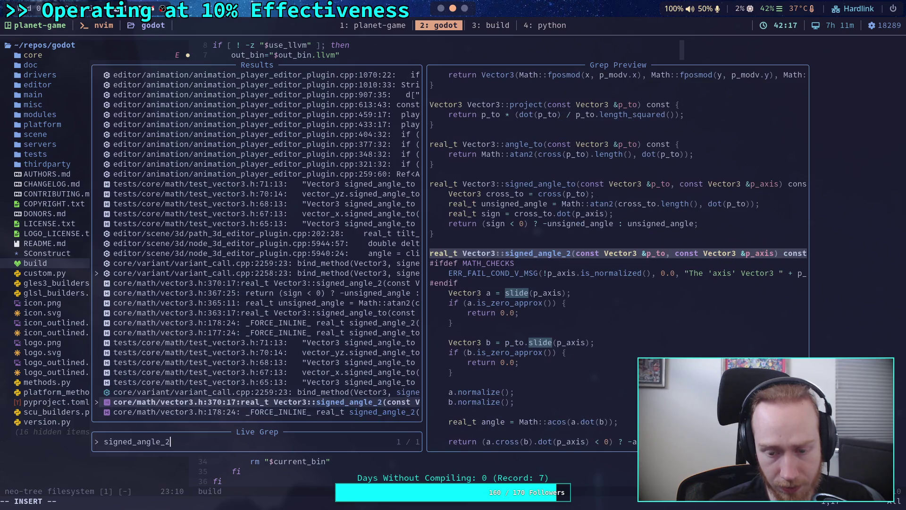
pyautogui.press('Return')
pyautogui.press('j')
pyautogui.press('j')
pyautogui.press('j')
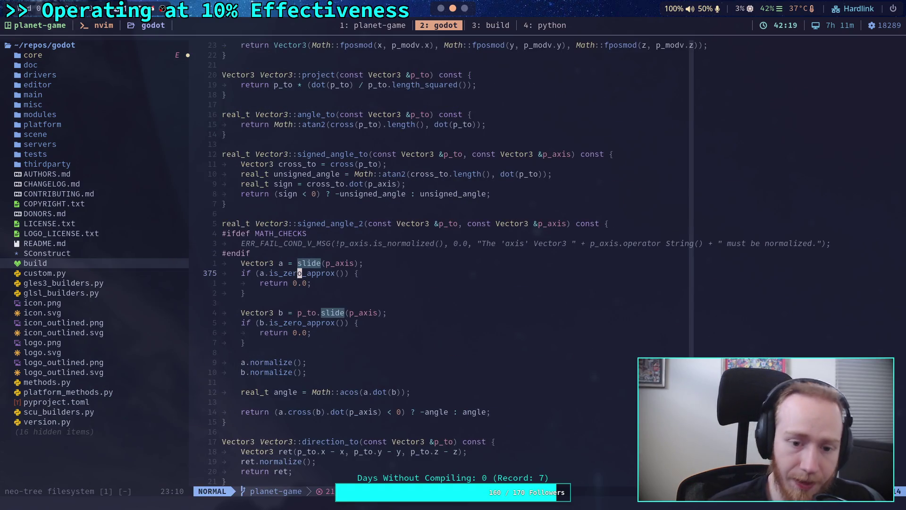
pyautogui.press('j')
pyautogui.press('j')
pyautogui.press('j')
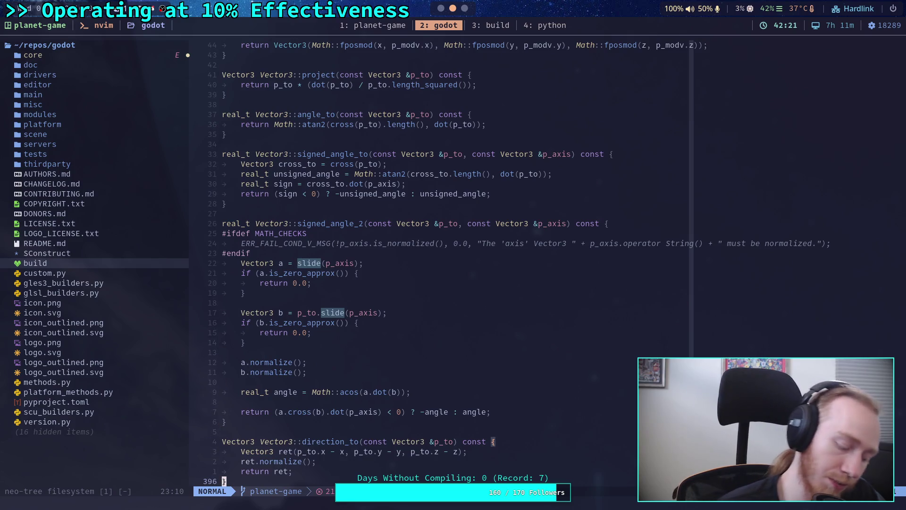
pyautogui.press('super+1')
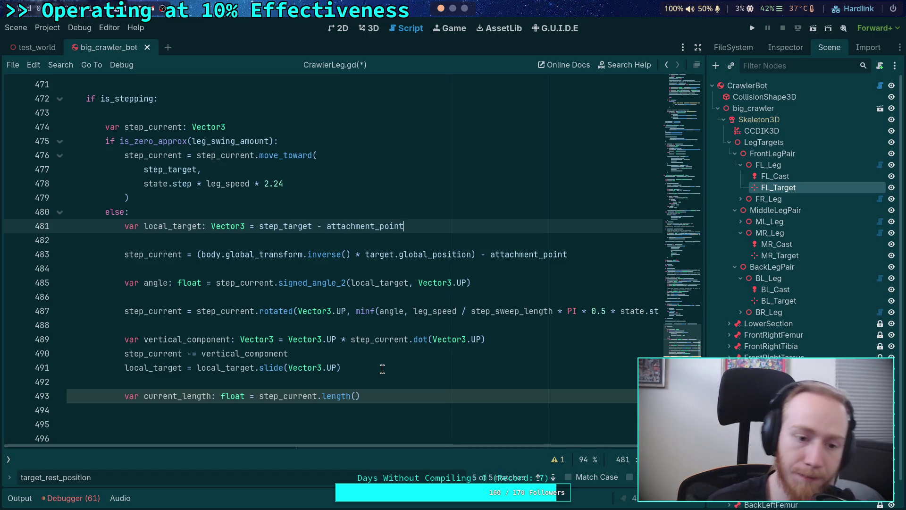
# Step: Wrap the rotation line in an 'if not is_zero_approx(angle):' check
pyautogui.click(511, 298)
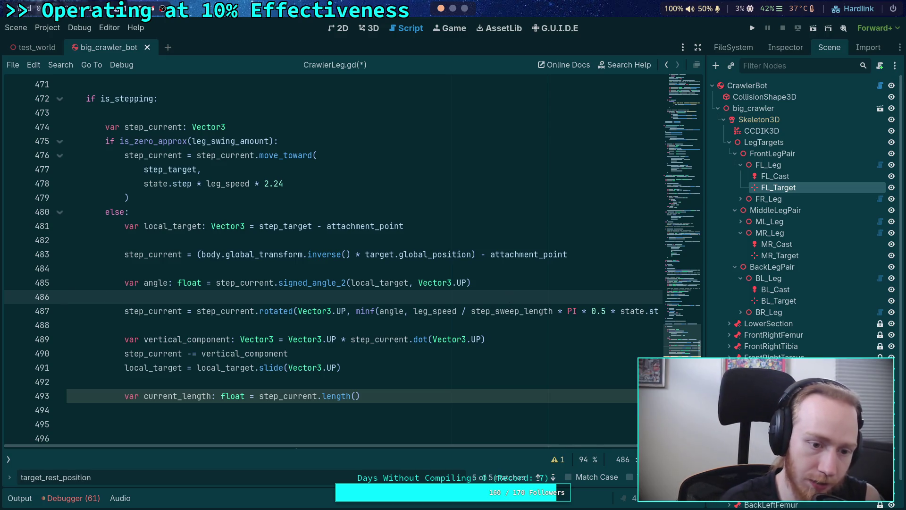
pyautogui.write('ifnot is-')
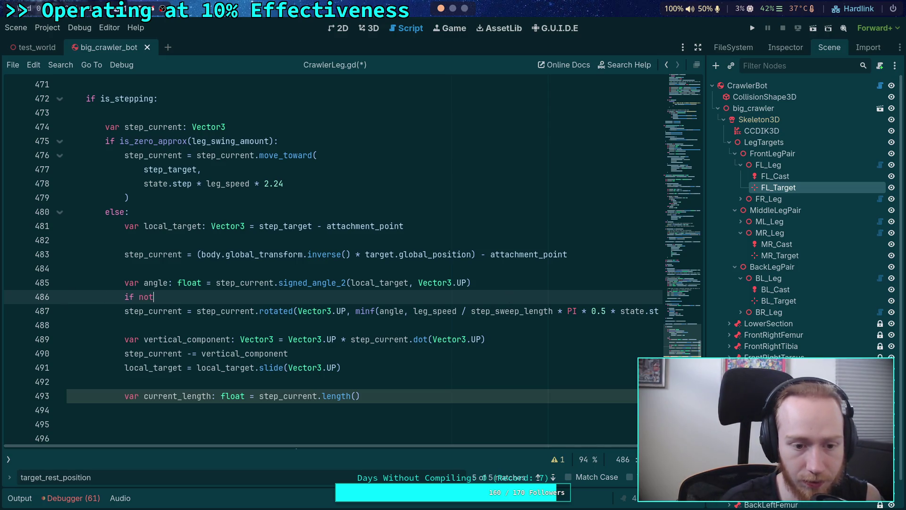
pyautogui.press('BackSpace')
pyautogui.write('_ze')
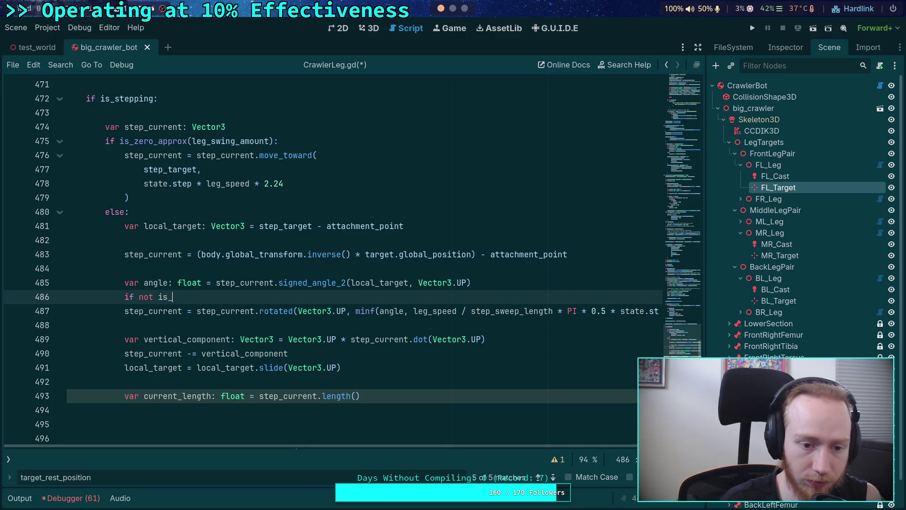
pyautogui.press('Return')
pyautogui.write('angle')
pyautogui.press('Right')
pyautogui.write(':')
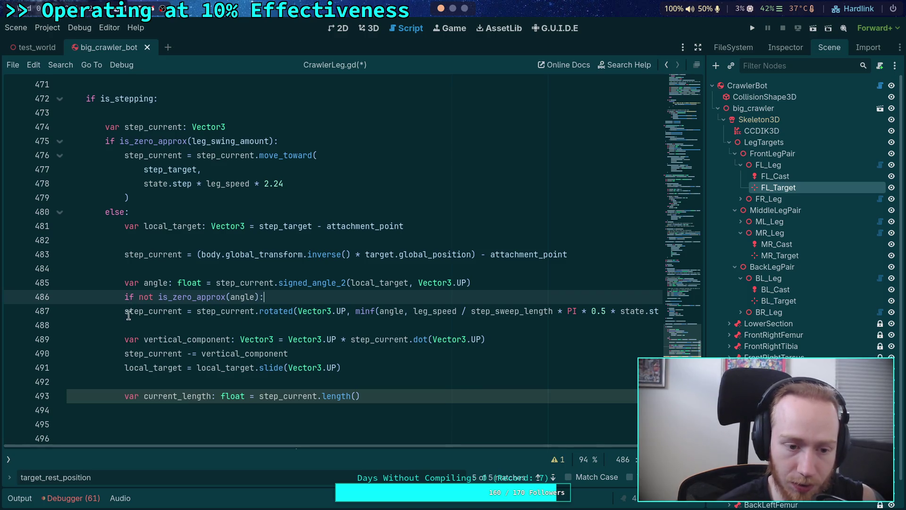
pyautogui.click(125, 310)
pyautogui.press('Tab')
pyautogui.press('Down')
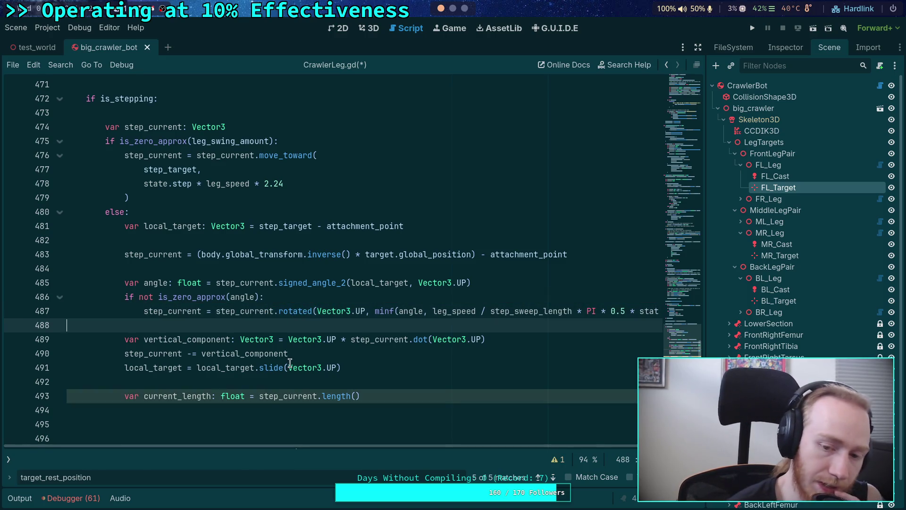
# Step: Spread the rotated( call's minf arguments and closing parentheses over separate lines
pyautogui.moveTo(291, 362)
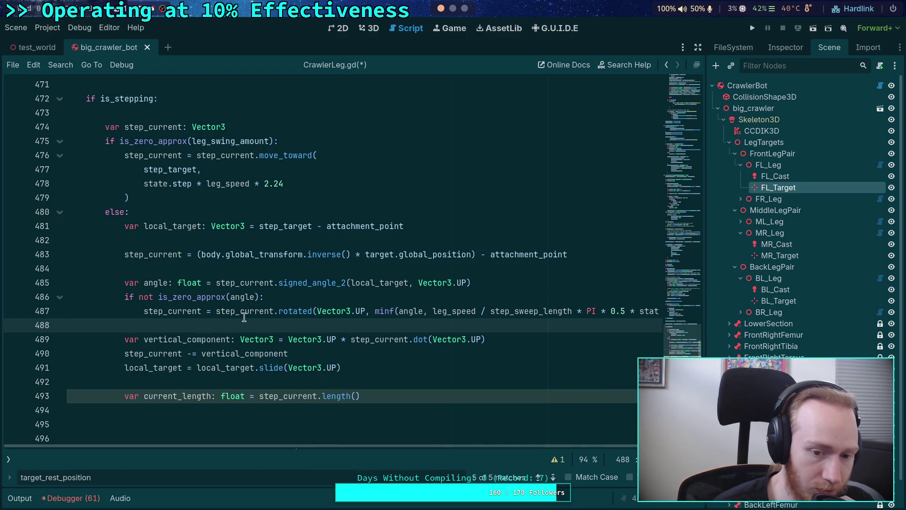
pyautogui.click(317, 311)
pyautogui.press('Return')
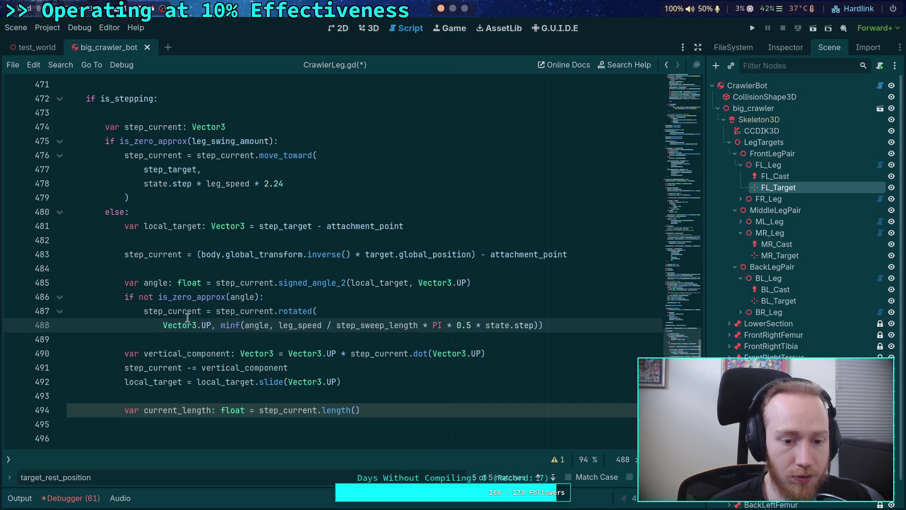
pyautogui.click(220, 325)
pyautogui.press('Return')
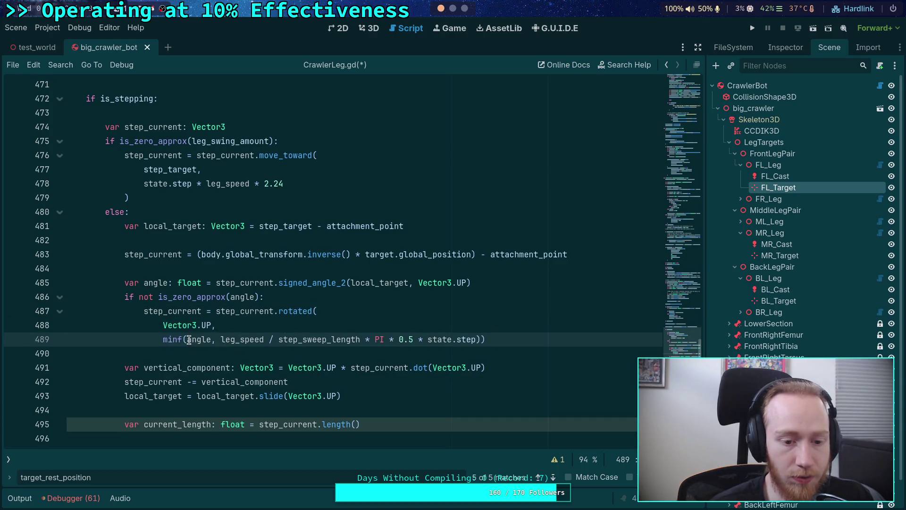
pyautogui.click(188, 339)
pyautogui.press('Return')
pyautogui.click(216, 353)
pyautogui.press('Return')
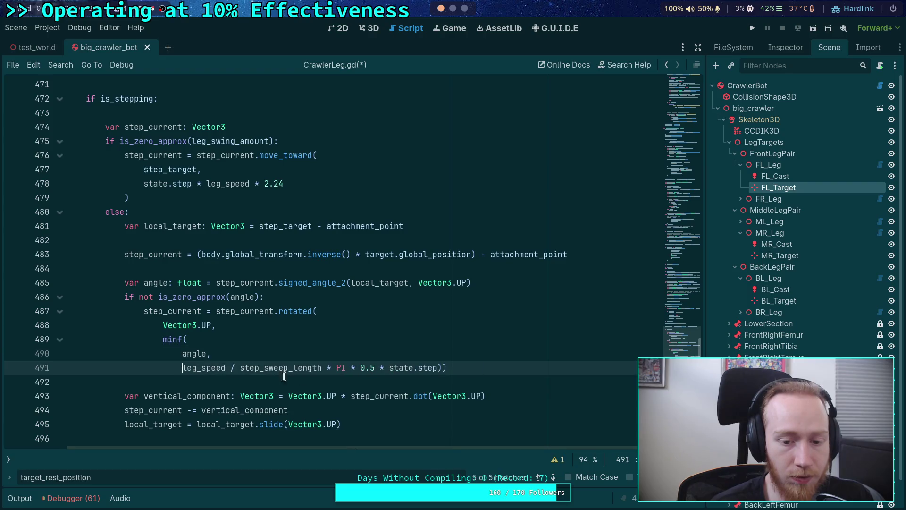
pyautogui.click(438, 367)
pyautogui.press('Return')
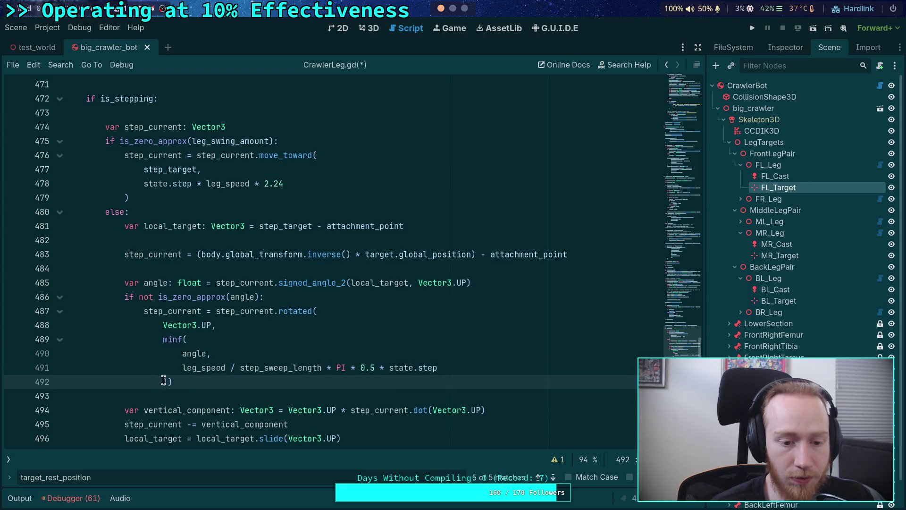
pyautogui.click(164, 382)
pyautogui.press('Return')
pyautogui.press('BackSpace')
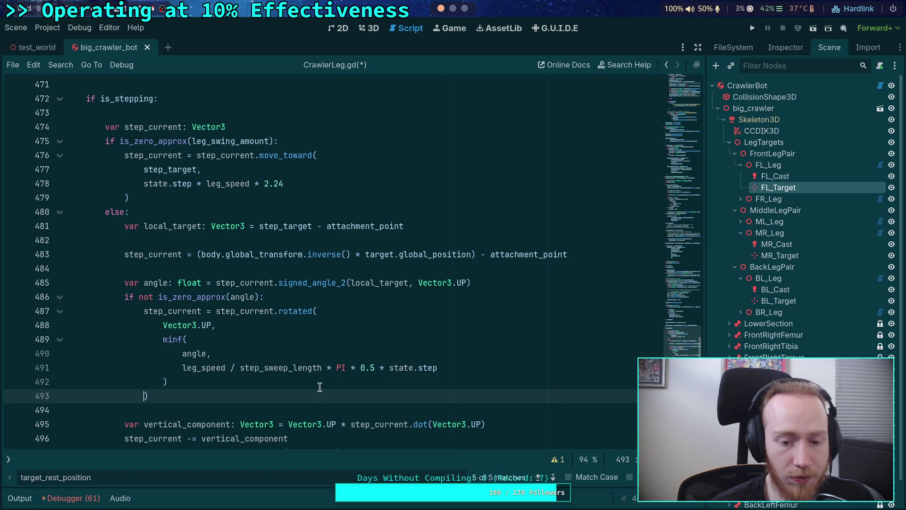
# Step: Move '* state.step' in the minf speed argument onto its own line
pyautogui.click(328, 368)
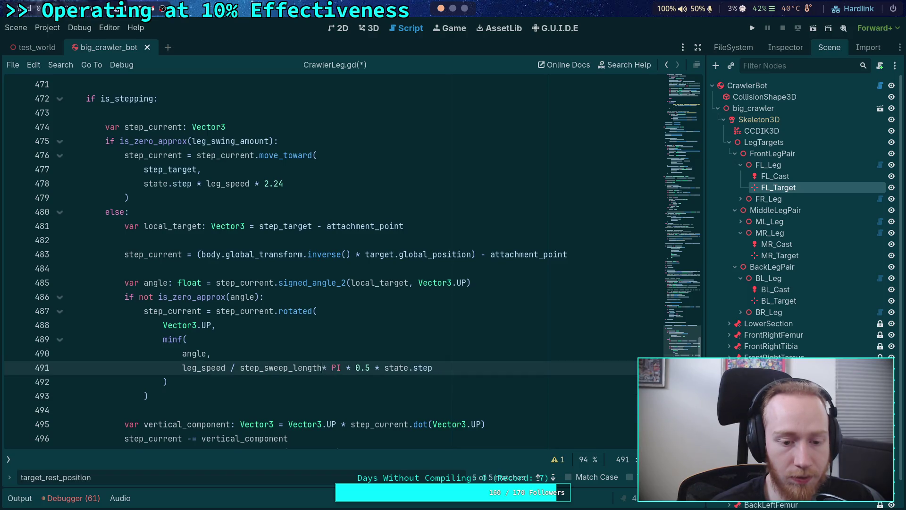
pyautogui.press('Return')
pyautogui.click(235, 382)
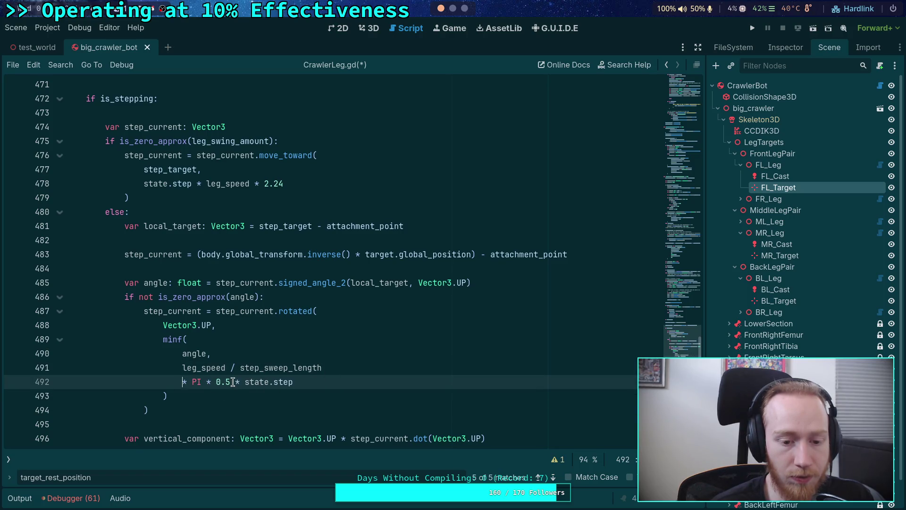
pyautogui.click(352, 391)
pyautogui.scroll(-2, 297, 397)
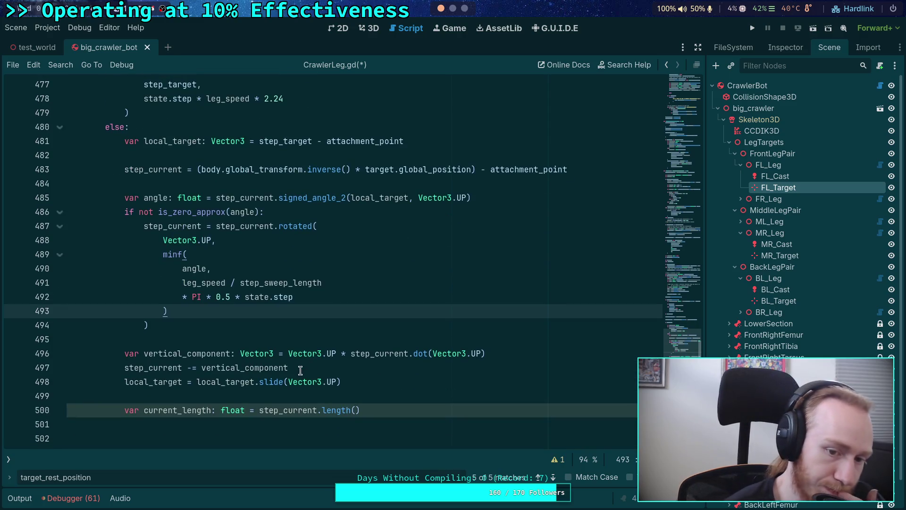
pyautogui.click(184, 296)
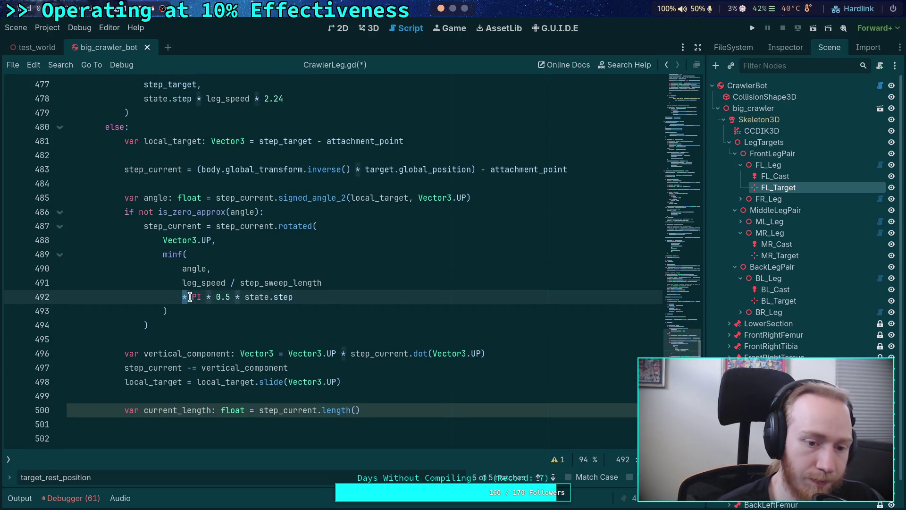
pyautogui.press('BackSpace')
pyautogui.write('x')
pyautogui.press('BackSpace')
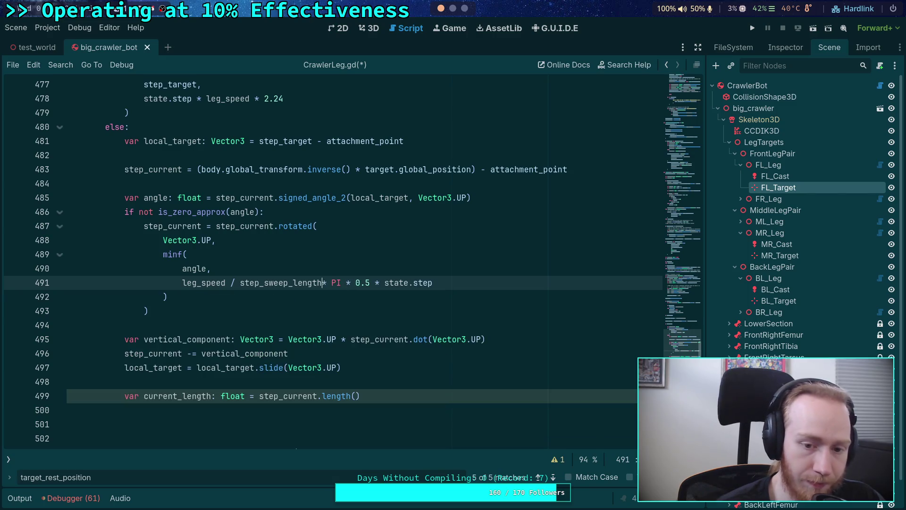
pyautogui.click(379, 282)
pyautogui.press('Return')
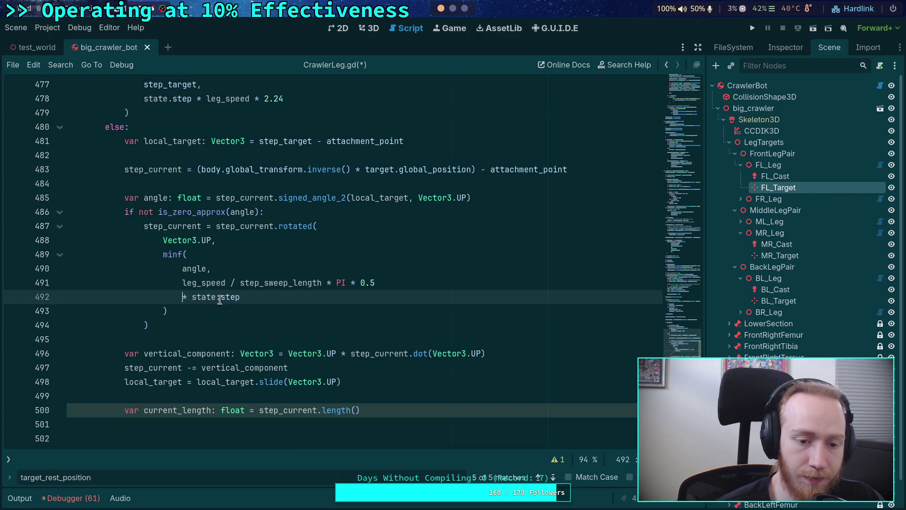
# Step: Move '* PI * 0.5' onto its own line as well
pyautogui.click(326, 326)
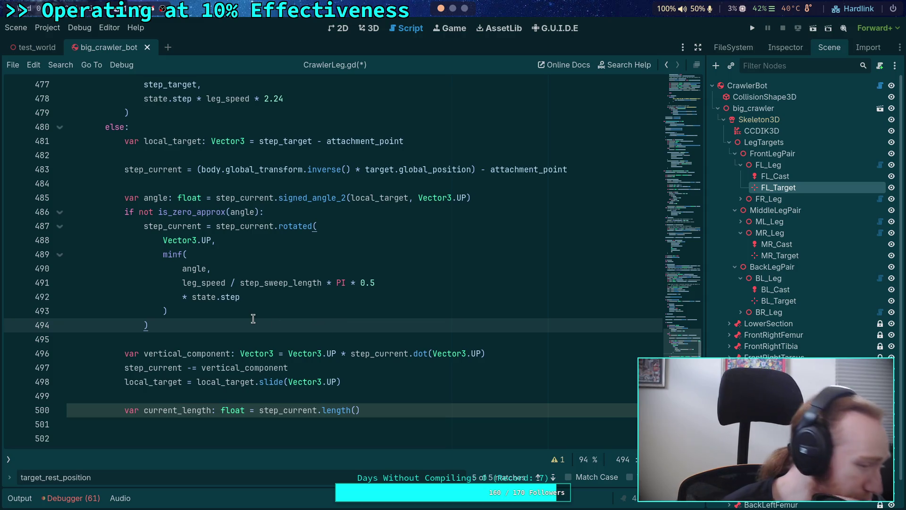
pyautogui.click(235, 335)
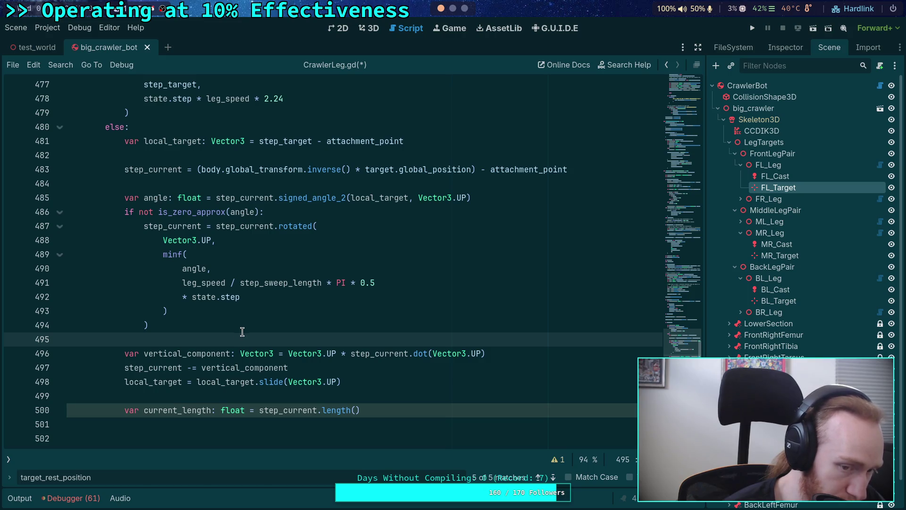
pyautogui.click(326, 283)
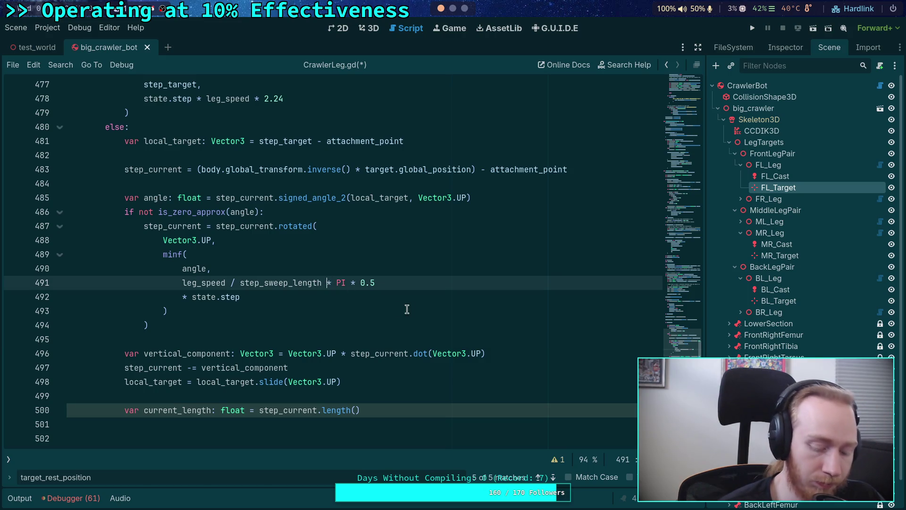
pyautogui.press('Return')
pyautogui.click(327, 340)
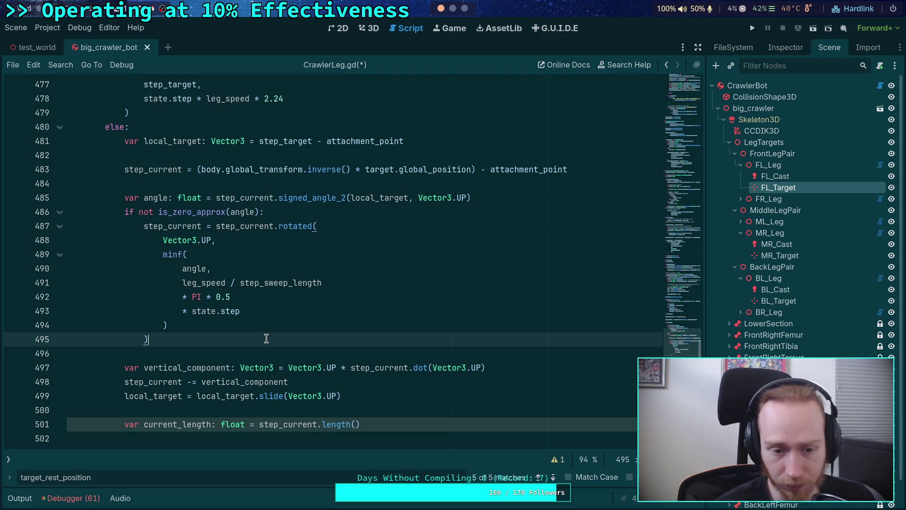
pyautogui.press('Down')
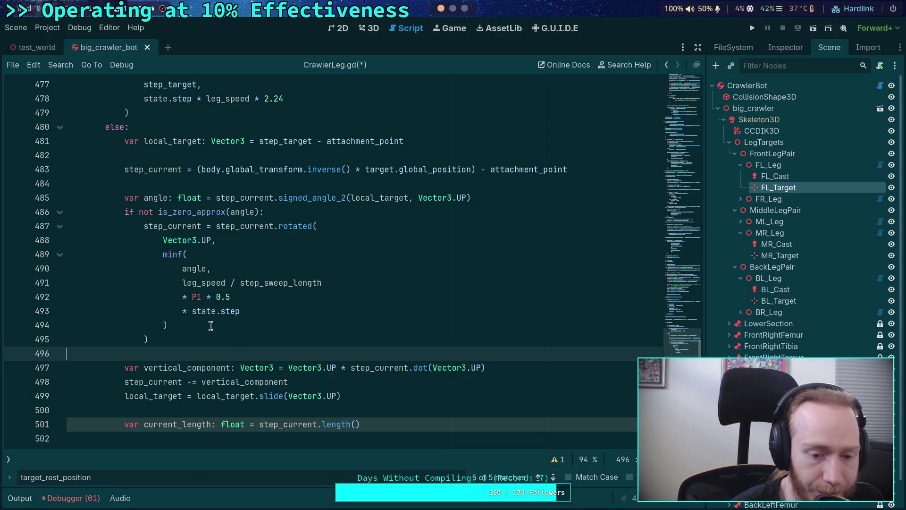
# Step: Look up signed_angle_2 in the Vector3 source in Neovim, then return to the script
pyautogui.moveTo(243, 380)
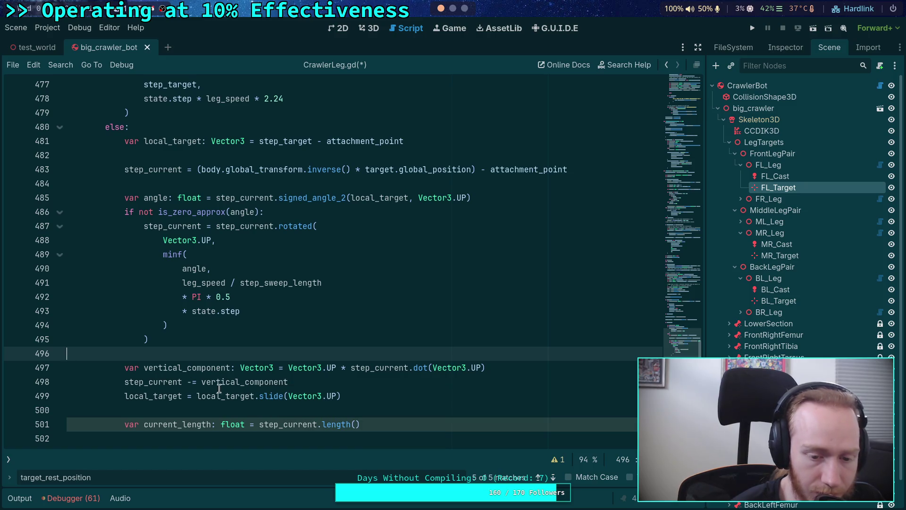
pyautogui.doubleClick(141, 397)
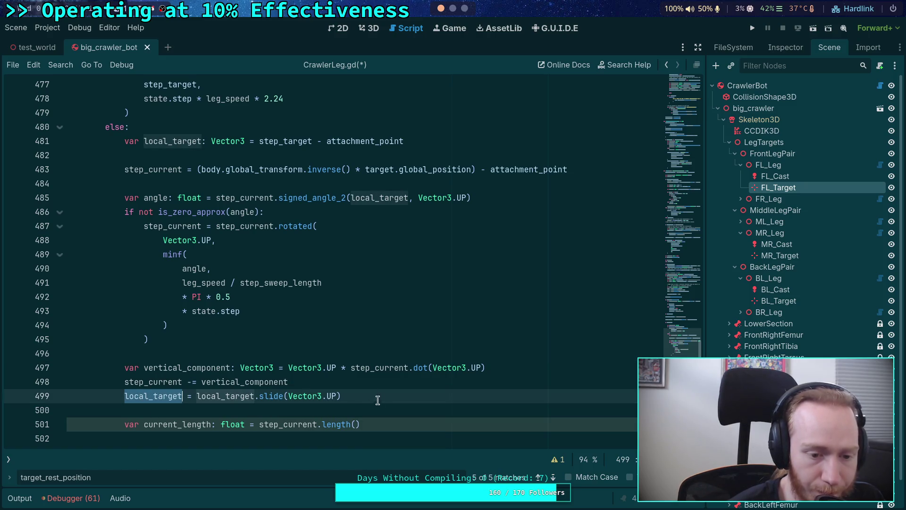
pyautogui.scroll(-1, 369, 410)
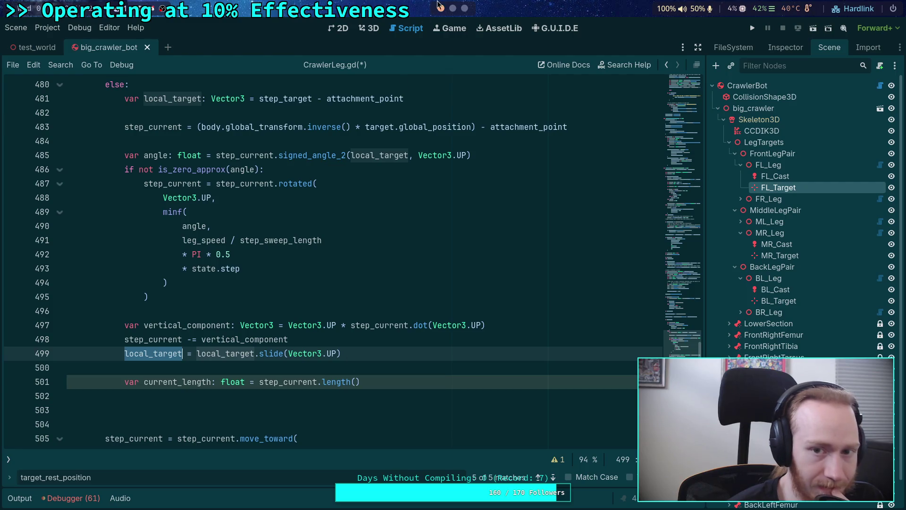
pyautogui.press('super+2')
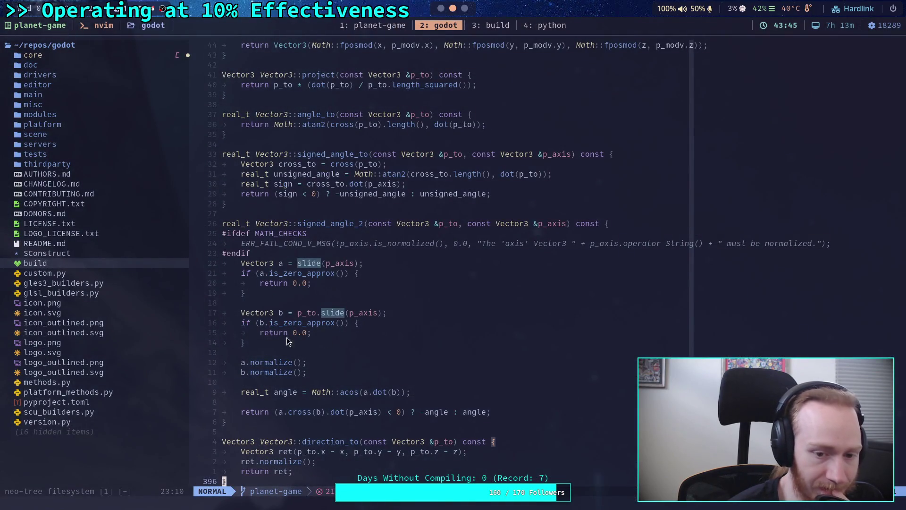
pyautogui.press('super+1')
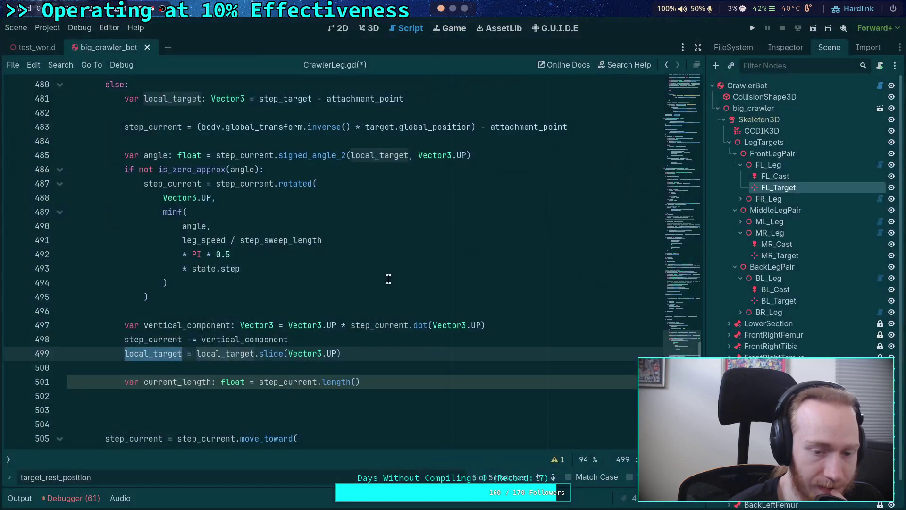
pyautogui.click(404, 339)
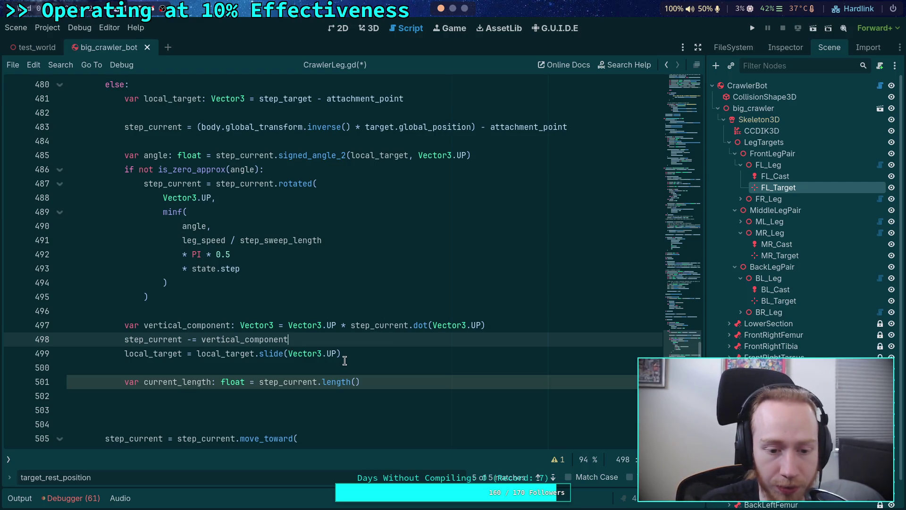
pyautogui.click(497, 154)
pyautogui.moveTo(138, 169); pyautogui.dragTo(158, 169)
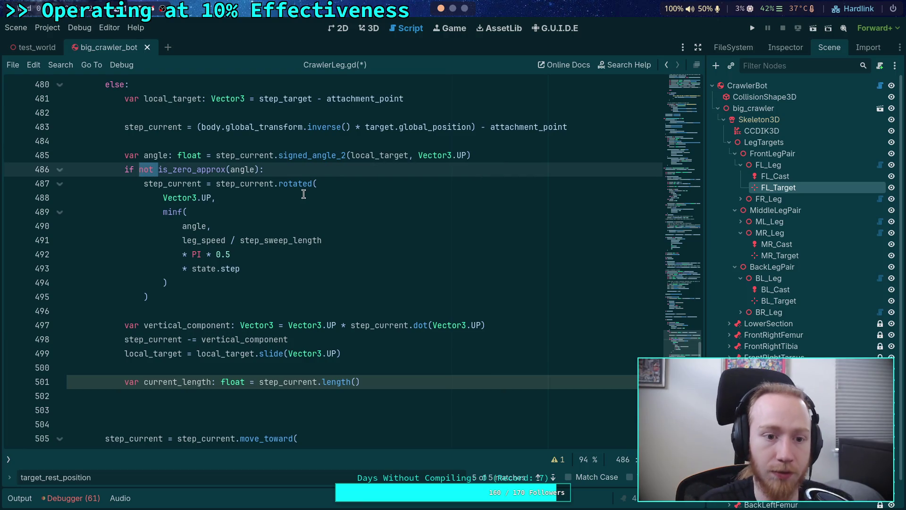
pyautogui.press('BackSpace')
pyautogui.click(296, 170)
pyautogui.press('Return')
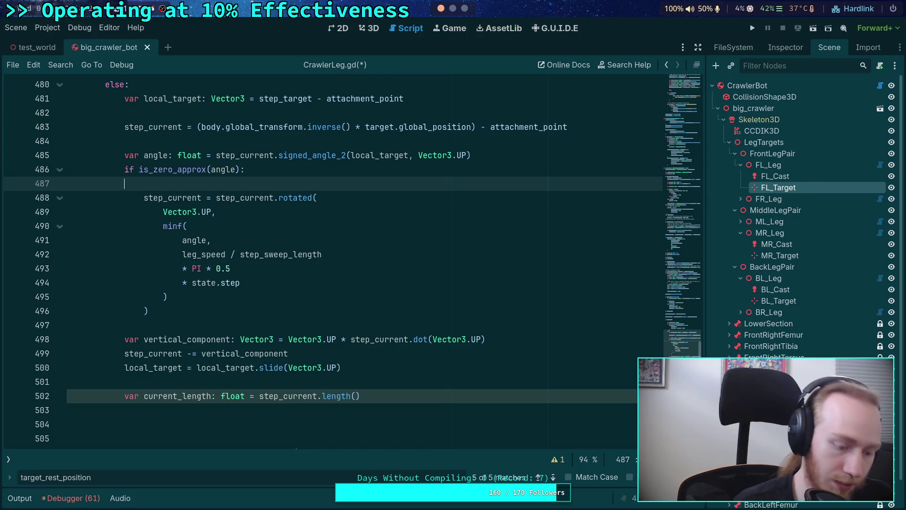
pyautogui.press('Return')
pyautogui.write('else:')
pyautogui.click(124, 183)
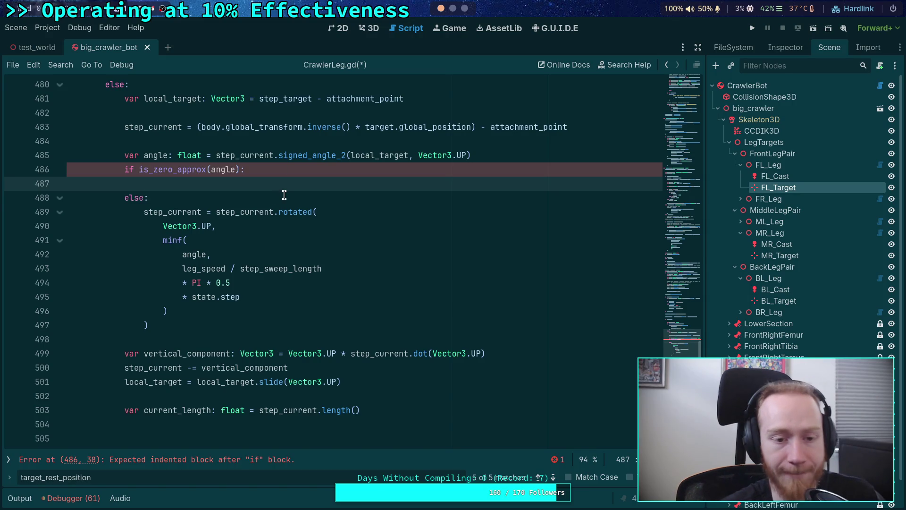
pyautogui.moveTo(277, 194); pyautogui.dragTo(264, 170)
pyautogui.press('BackSpace')
pyautogui.click(137, 169)
pyautogui.write('not')
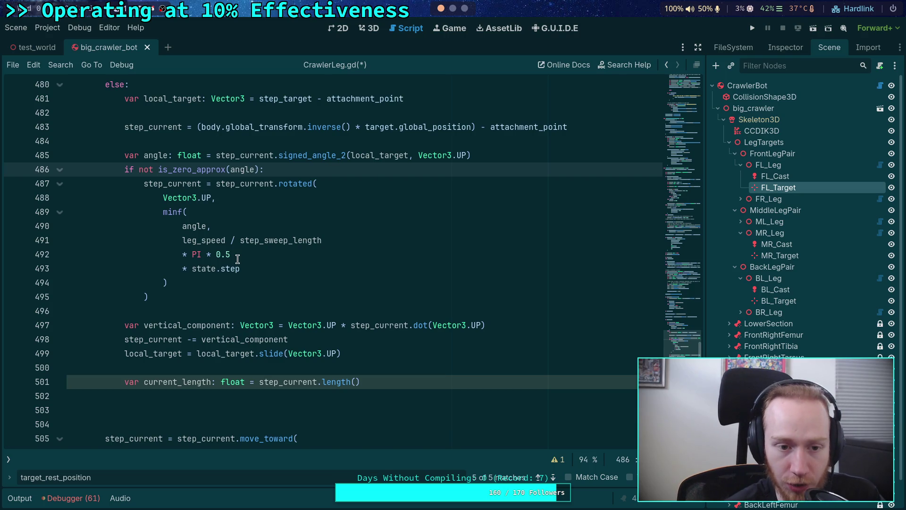
pyautogui.click(283, 301)
pyautogui.press('Down')
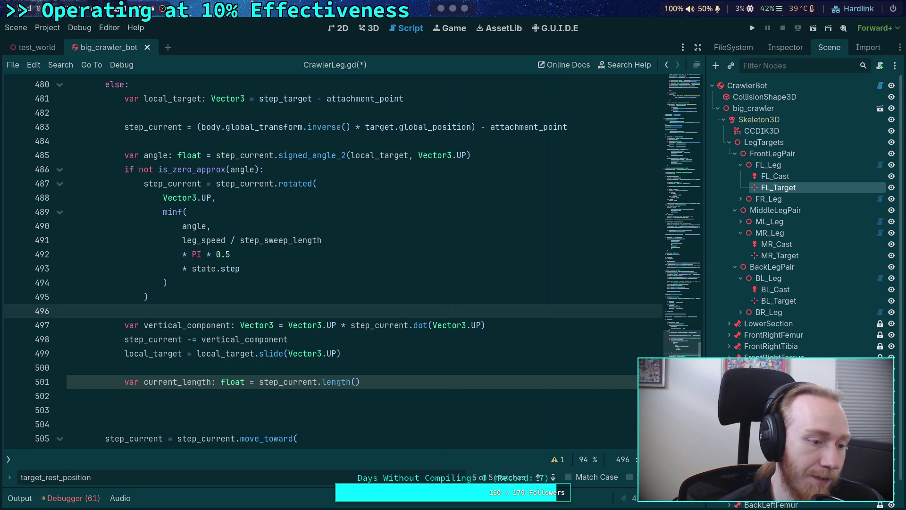
pyautogui.click(403, 372)
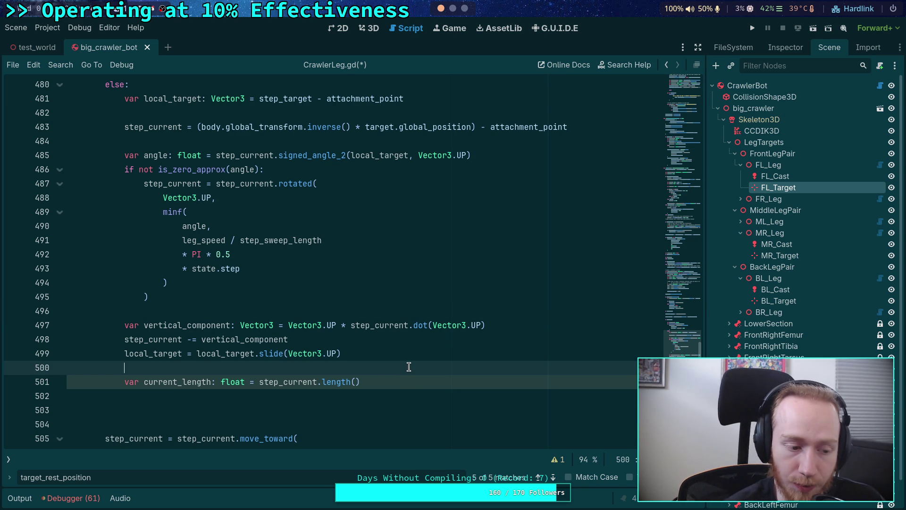
pyautogui.click(370, 398)
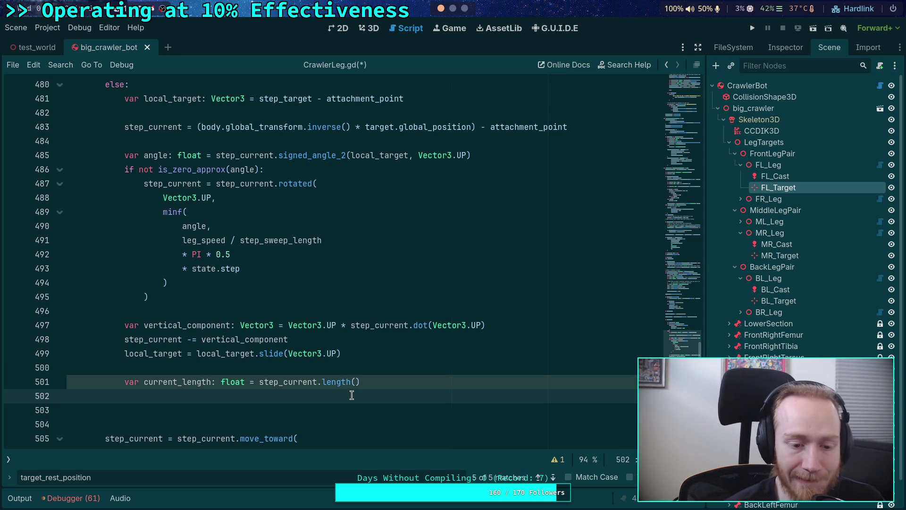
pyautogui.scroll(-1, 344, 393)
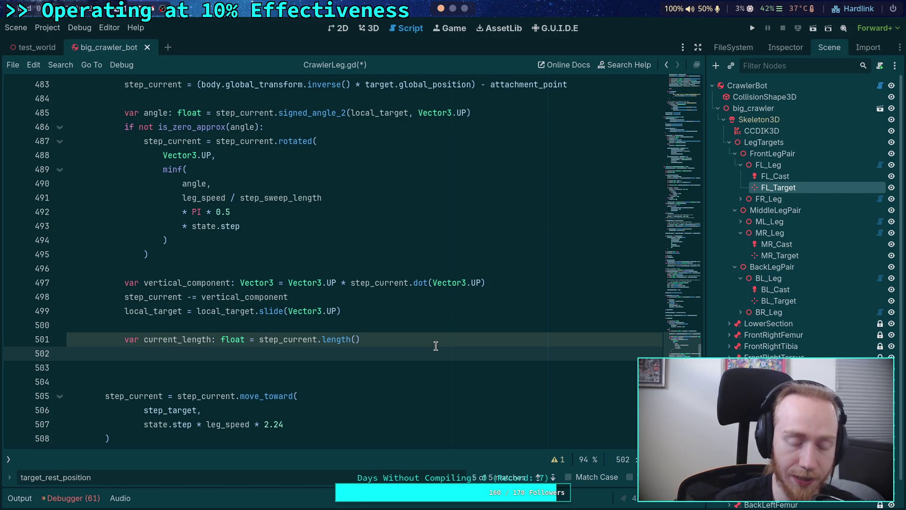
pyautogui.scroll(-1, 436, 346)
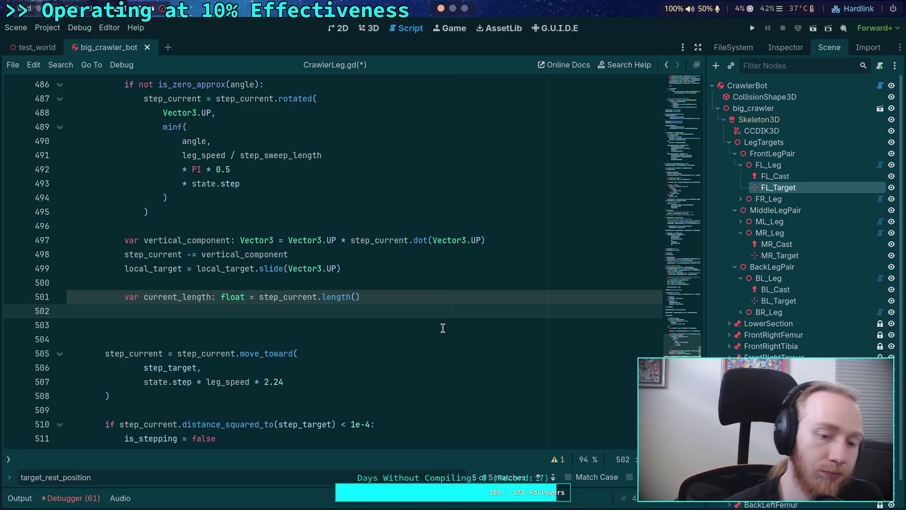
# Step: Add 'if not is_zero_approx(current_length):' on line 502 with an empty indented body
pyautogui.write('if ')
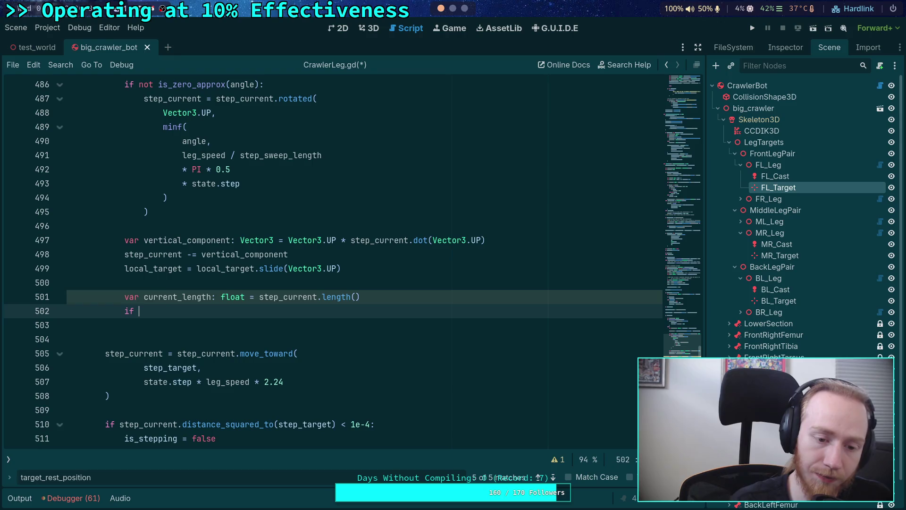
pyautogui.write('not is_s')
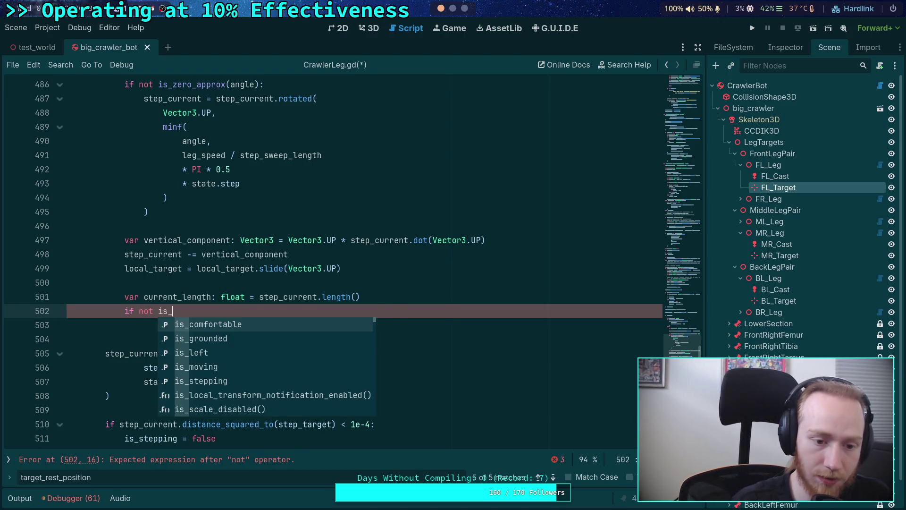
pyautogui.press('BackSpace')
pyautogui.write('zer')
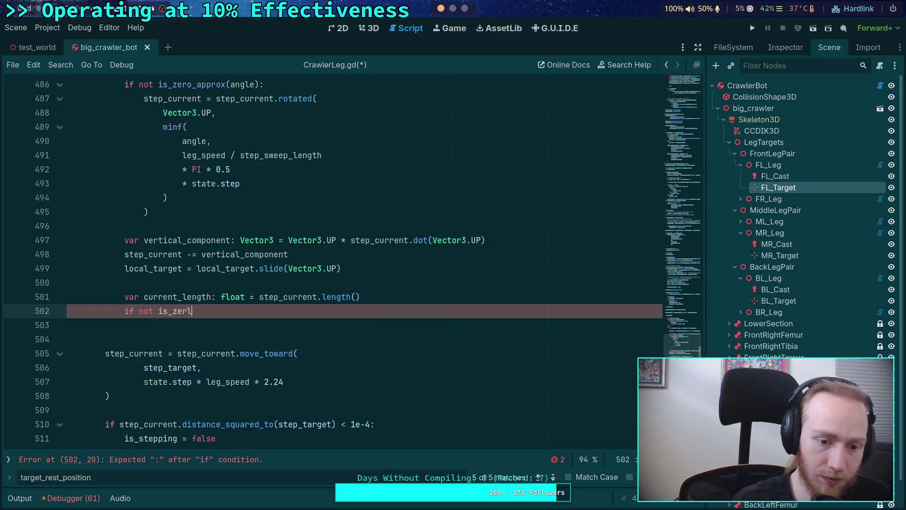
pyautogui.write('o')
pyautogui.press('Return')
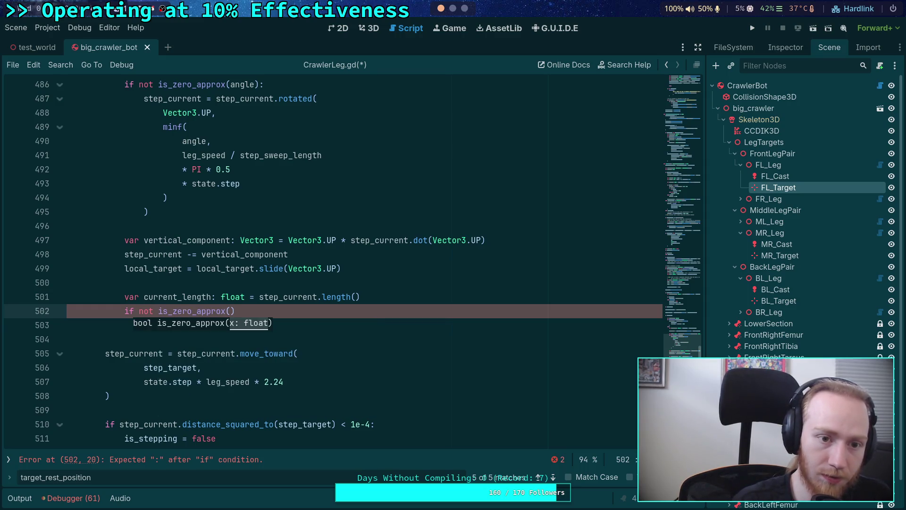
pyautogui.write('current_leng')
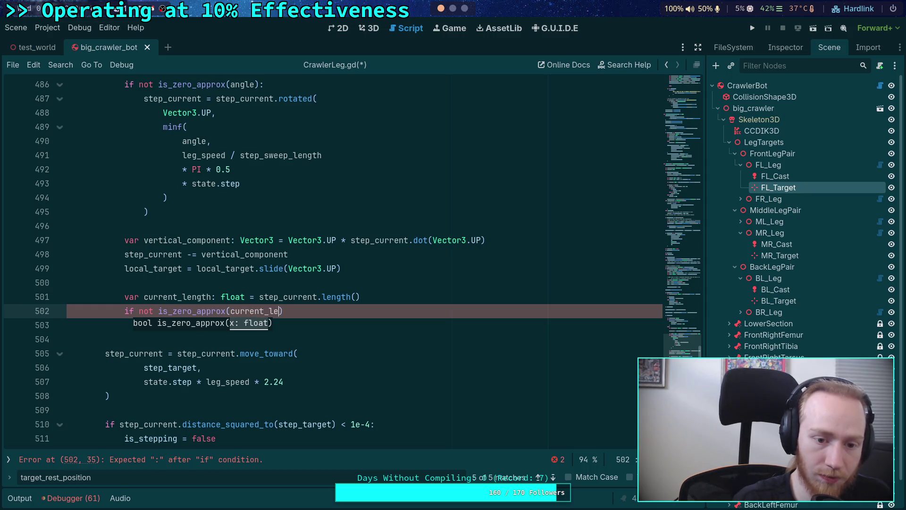
pyautogui.press('Return')
pyautogui.press('End')
pyautogui.press('Return')
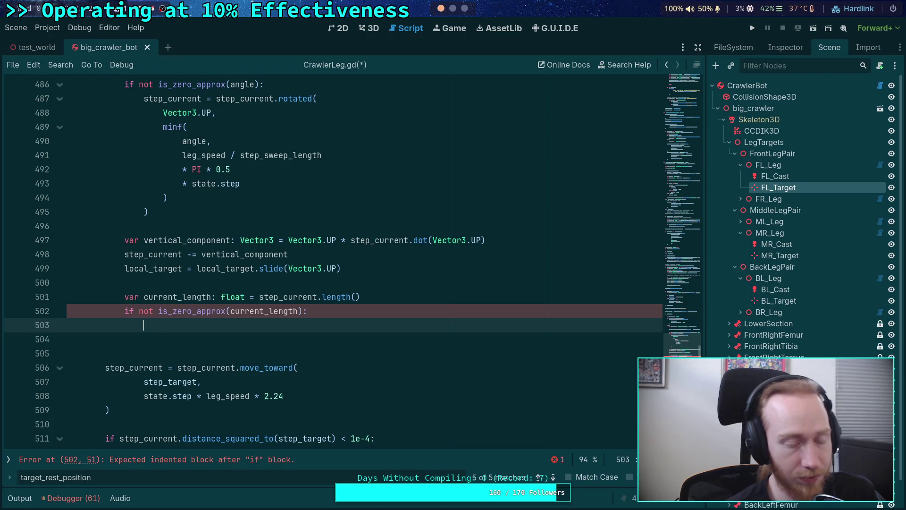
pyautogui.scroll(2, 435, 330)
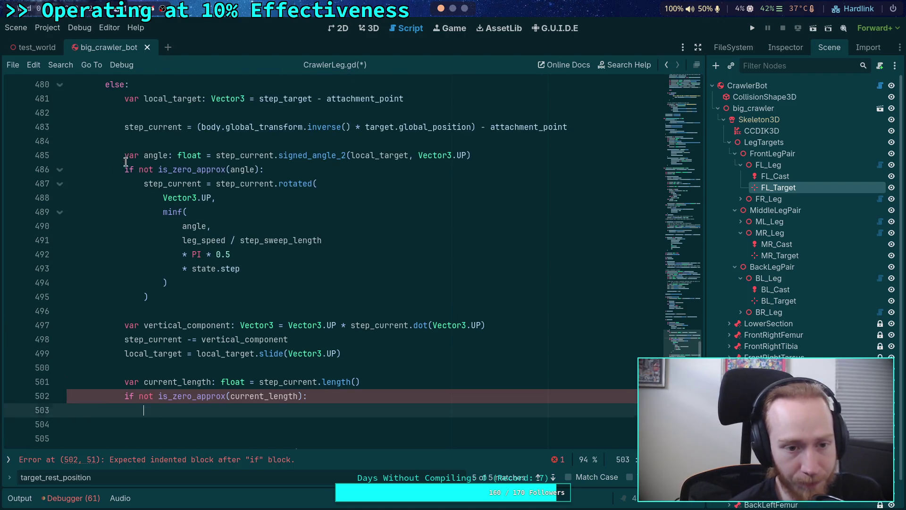
# Step: Write 'step_current = step_current' inside the empty if block
pyautogui.moveTo(123, 162); pyautogui.dragTo(229, 283)
pyautogui.moveTo(346, 400); pyautogui.dragTo(128, 381)
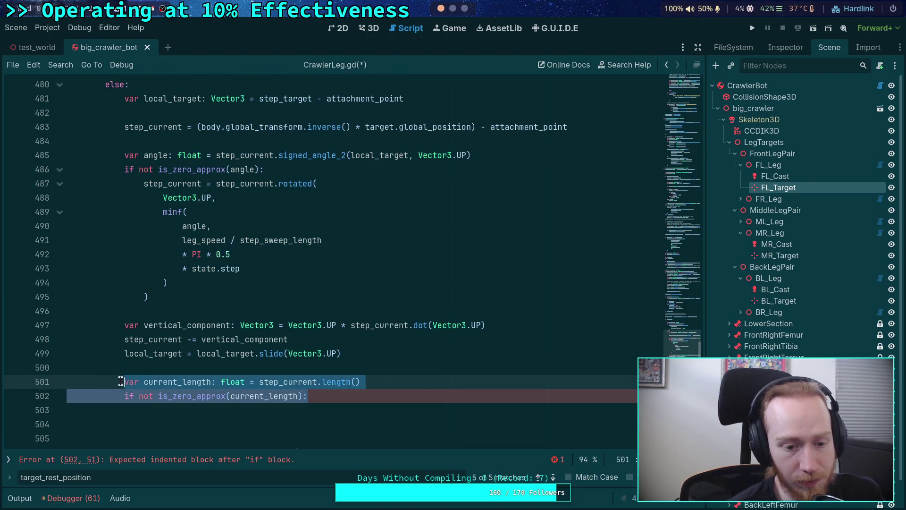
pyautogui.click(337, 418)
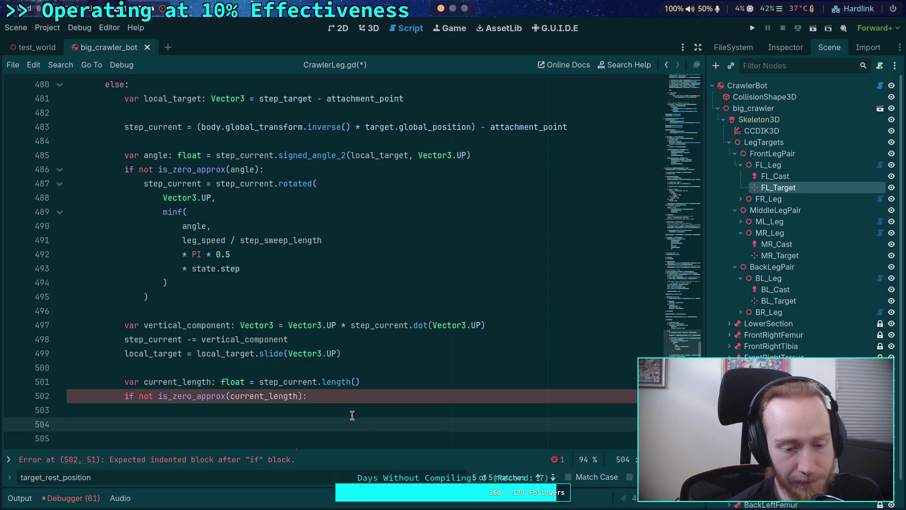
pyautogui.click(379, 405)
pyautogui.scroll(-1, 401, 407)
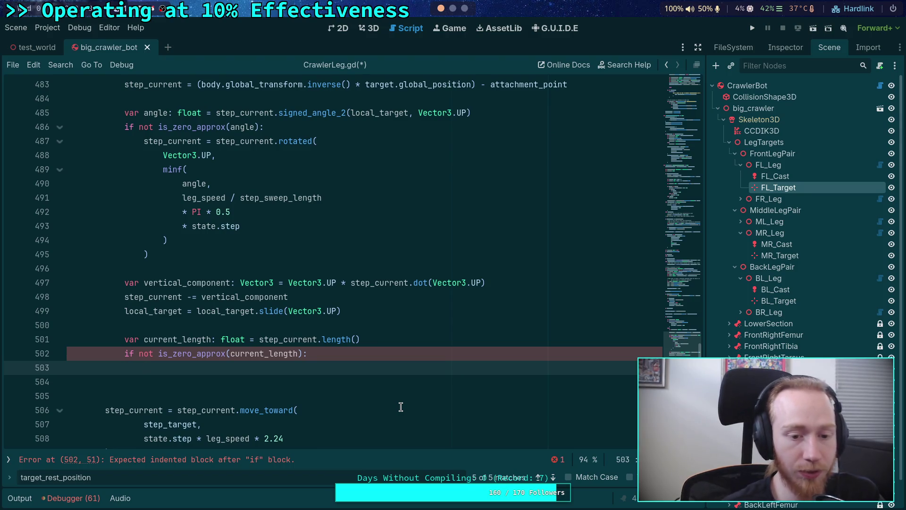
pyautogui.scroll(1, 400, 407)
pyautogui.write('step_')
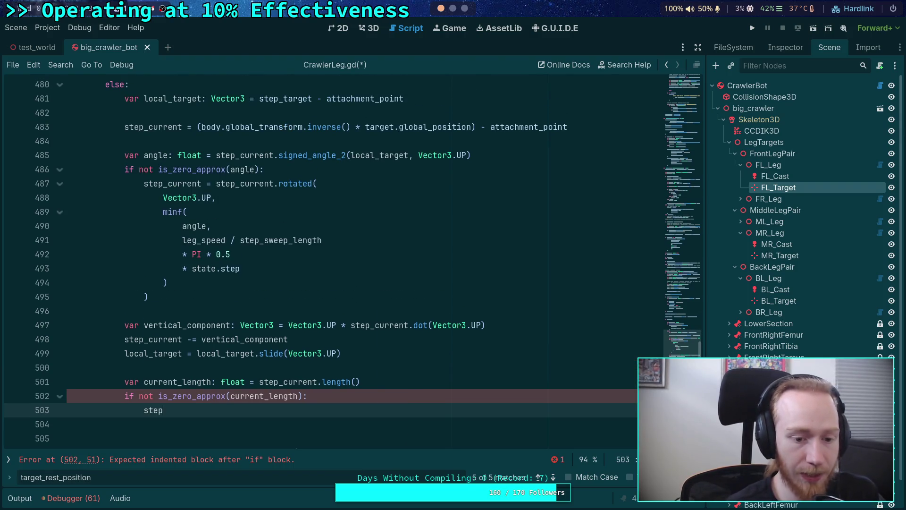
pyautogui.press('Down')
pyautogui.press('Down')
pyautogui.press('Down')
pyautogui.press('Down')
pyautogui.press('Down')
pyautogui.press('Down')
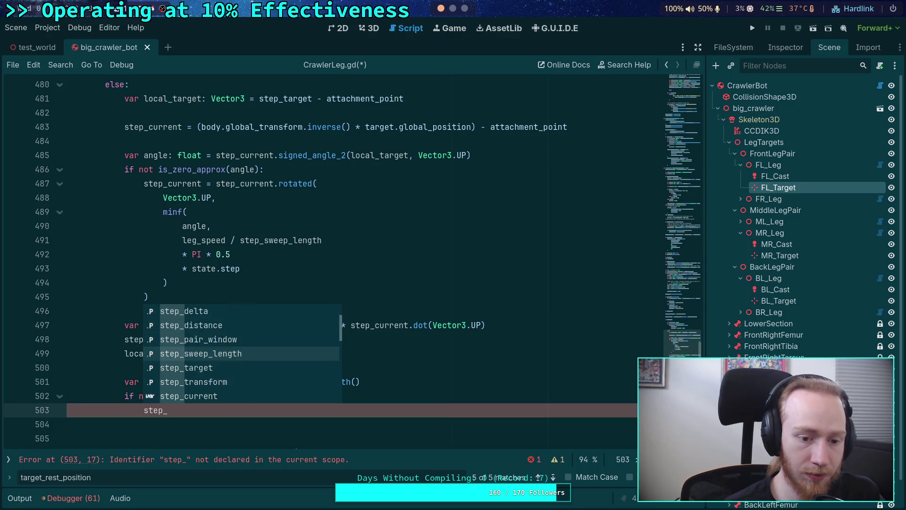
pyautogui.press('Return')
pyautogui.write('= ste')
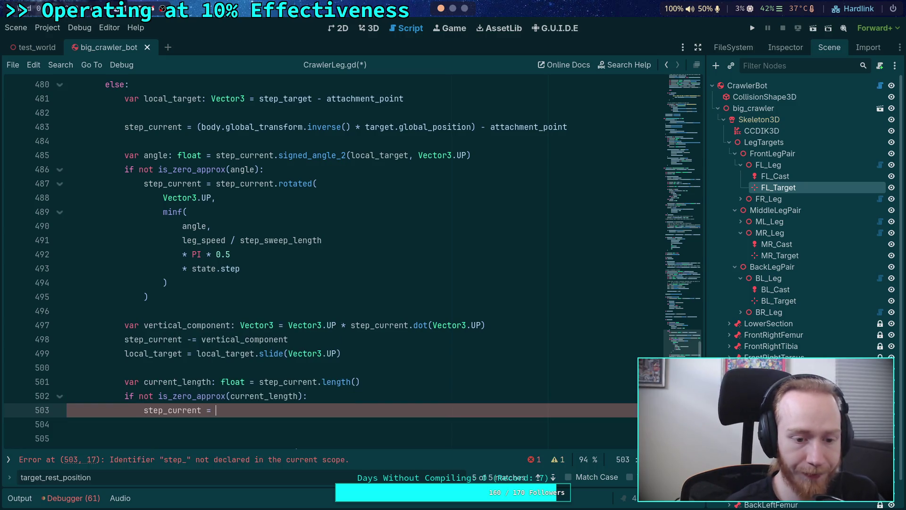
pyautogui.press('Down')
pyautogui.press('Down')
pyautogui.press('Down')
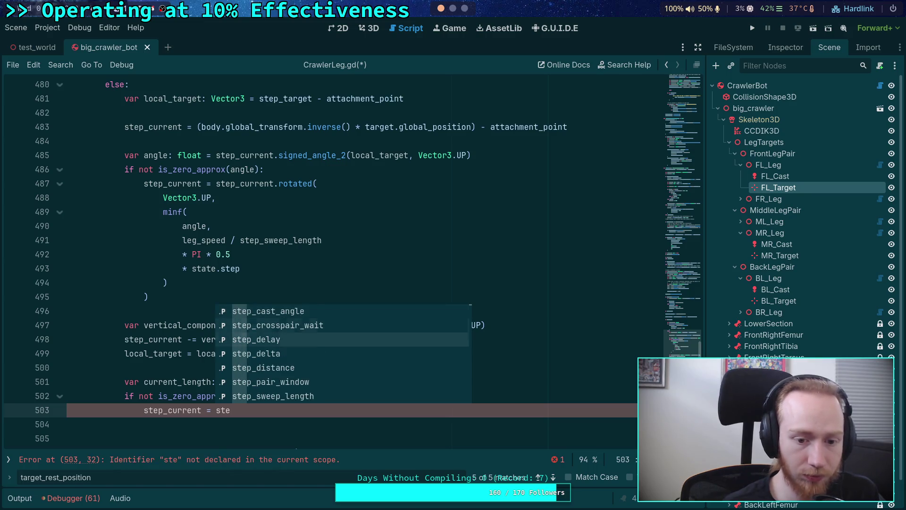
pyautogui.press('Up')
pyautogui.write('p_c')
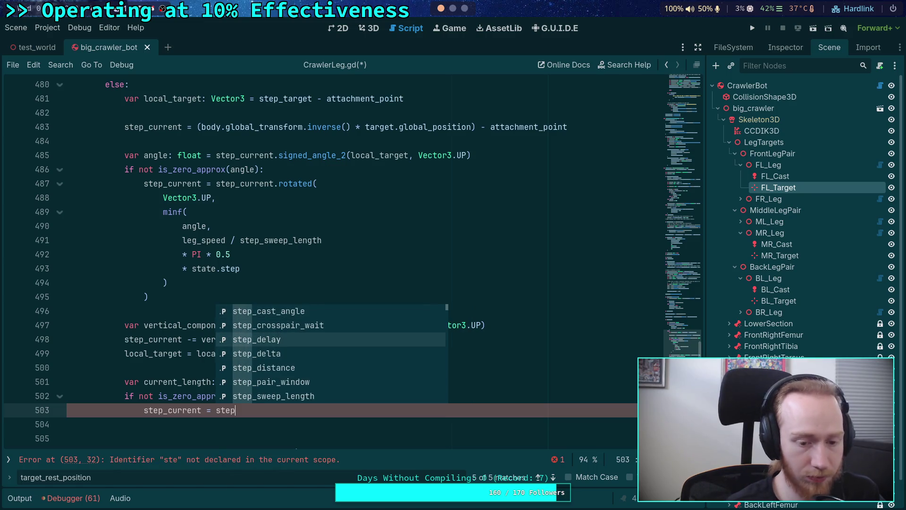
pyautogui.press('Down')
pyautogui.press('Return')
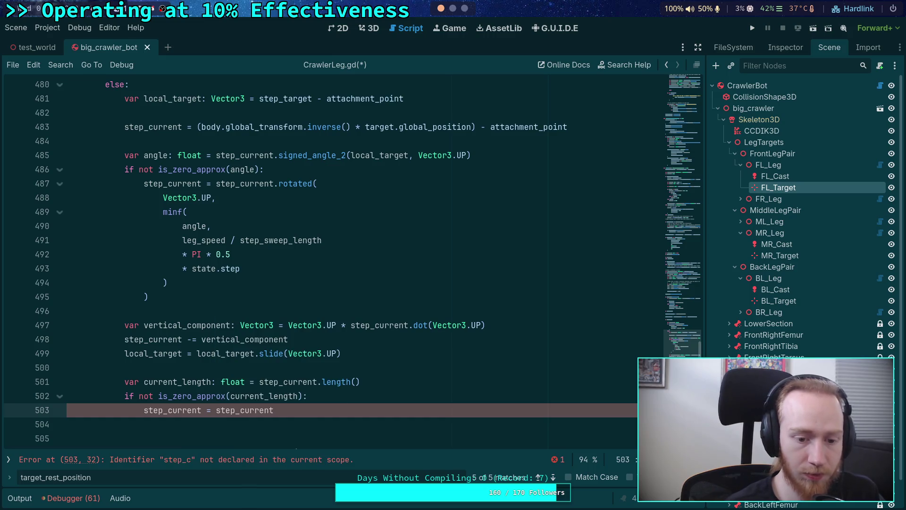
# Step: Divide it by current_length so the line reads 'step_current = step_current / current_length'
pyautogui.press('BackSpace')
pyautogui.press('BackSpace')
pyautogui.write('/ u')
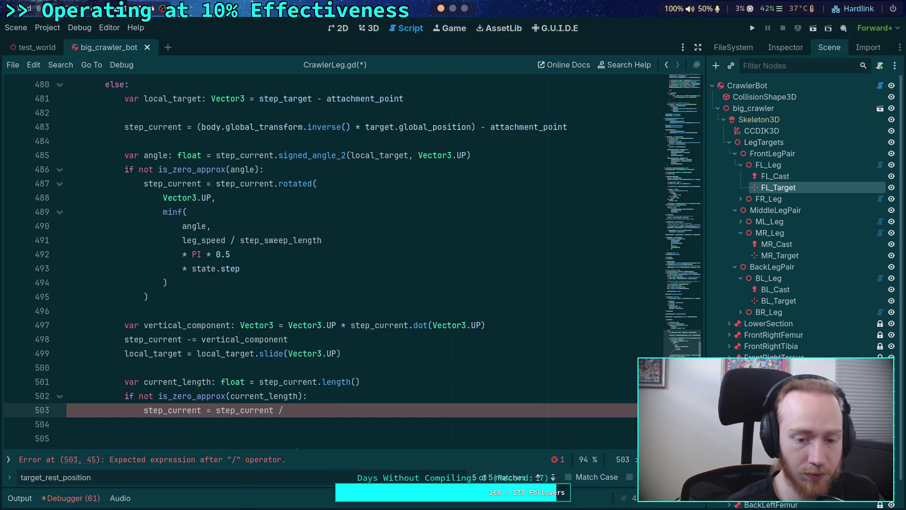
pyautogui.press('BackSpace')
pyautogui.write('current_l')
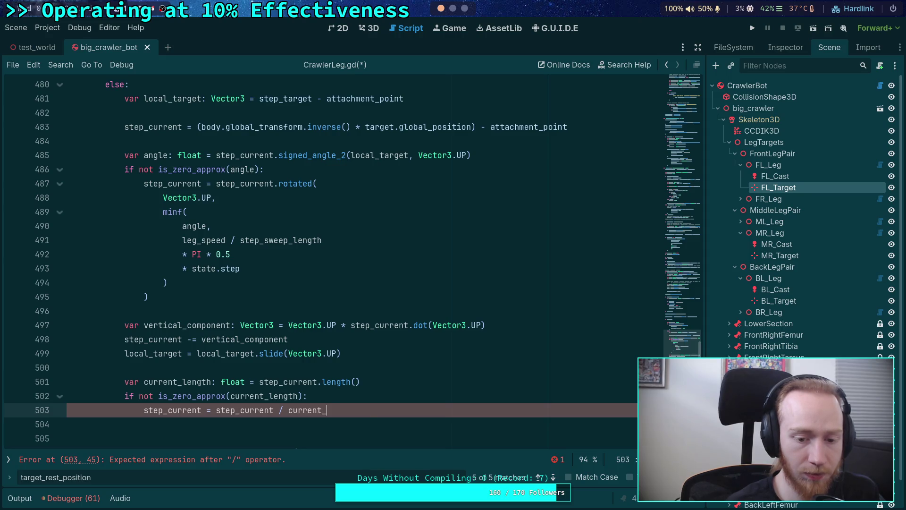
pyautogui.press('Return')
pyautogui.press('Return')
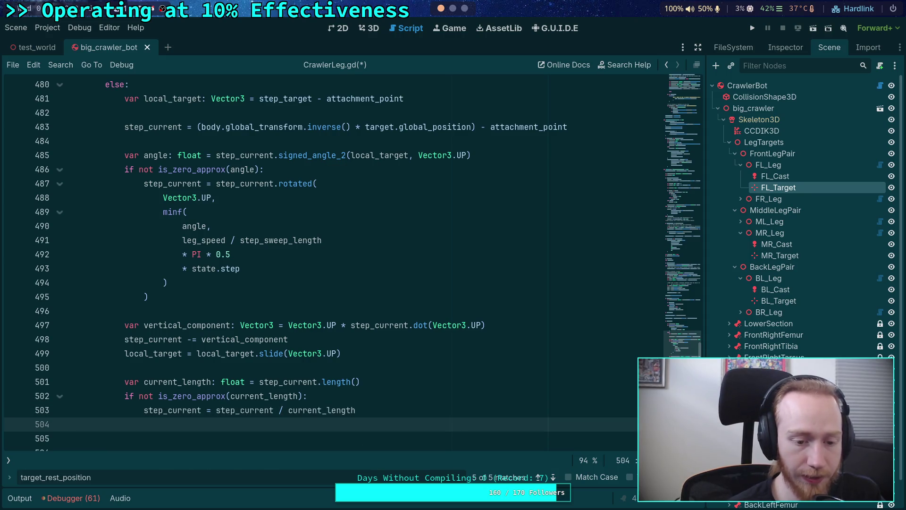
pyautogui.scroll(-1, 398, 383)
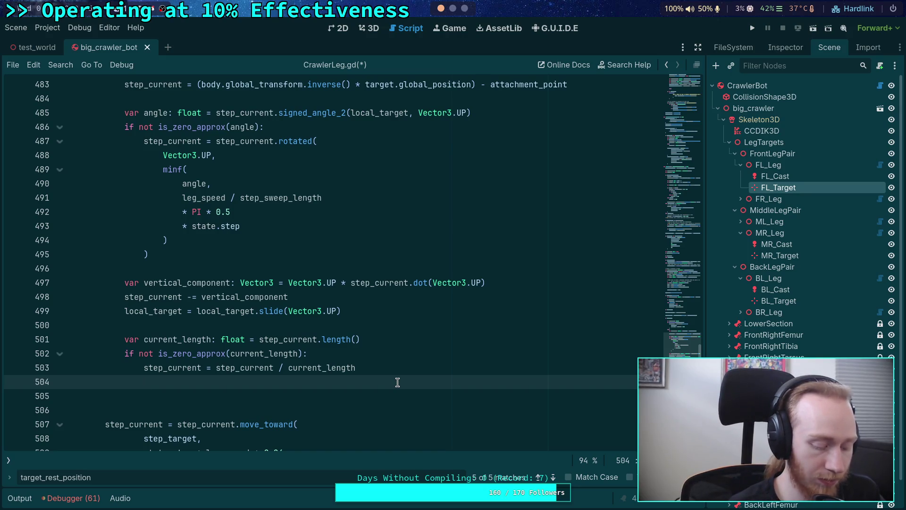
# Step: Write 'current_length = move_toward(current_length, local_target.length(),' on line 504
pyautogui.write('curr')
pyautogui.press('Return')
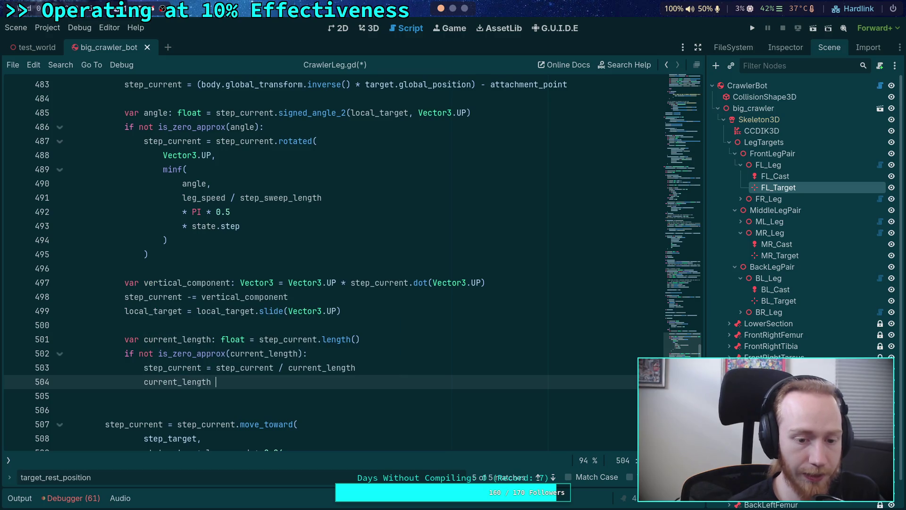
pyautogui.write('= curr')
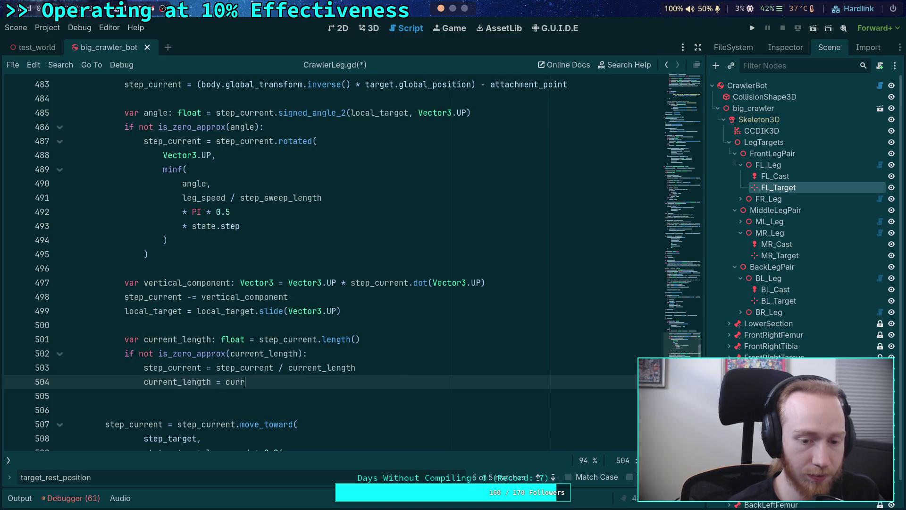
pyautogui.press('BackSpace')
pyautogui.press('BackSpace')
pyautogui.press('BackSpace')
pyautogui.write('move')
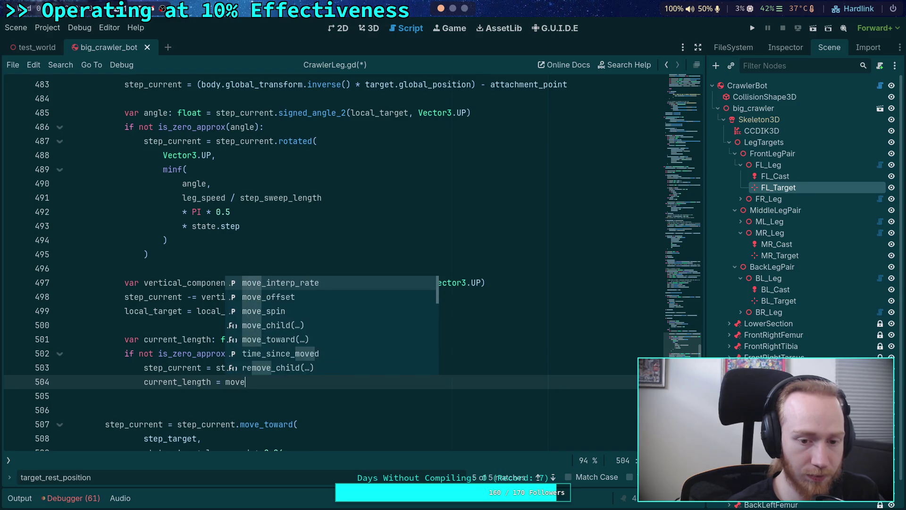
pyautogui.write('_to')
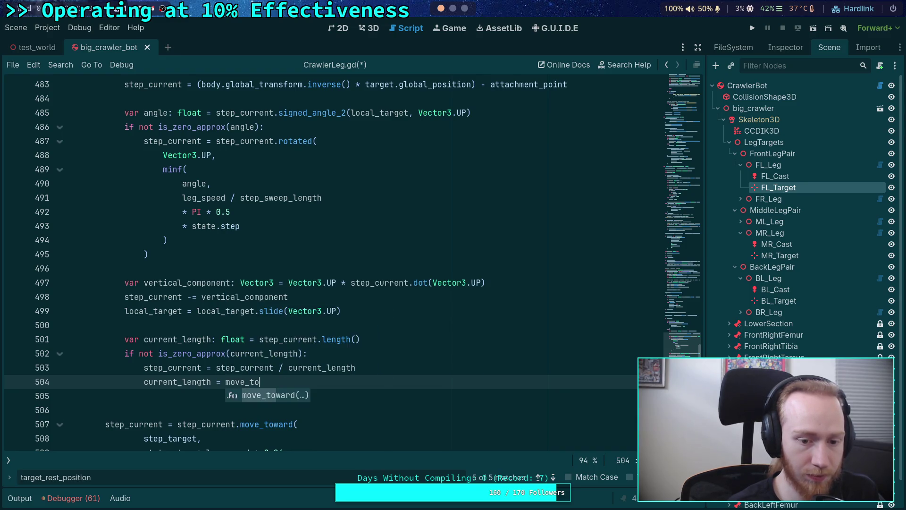
pyautogui.press('Return')
pyautogui.write('curr')
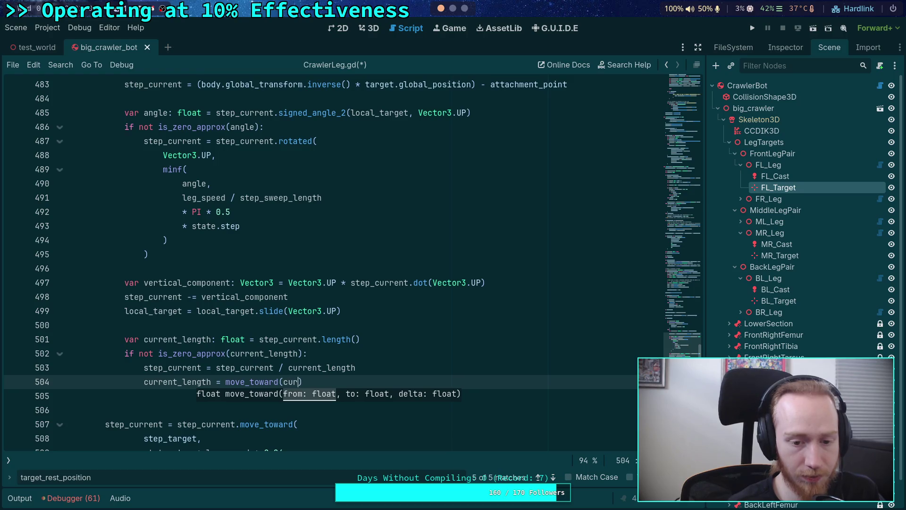
pyautogui.press('Return')
pyautogui.write(', ')
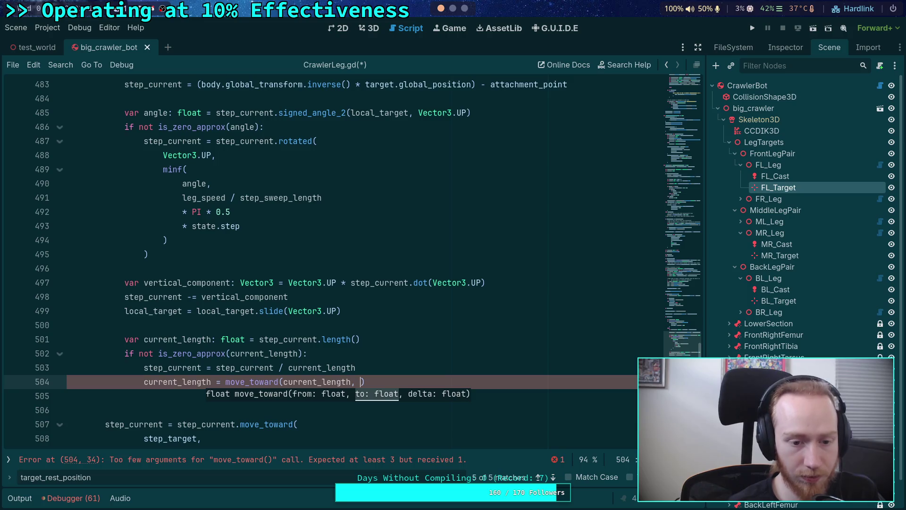
pyautogui.write('loc')
pyautogui.press('Return')
pyautogui.write('.len')
pyautogui.press('Return')
pyautogui.write(',')
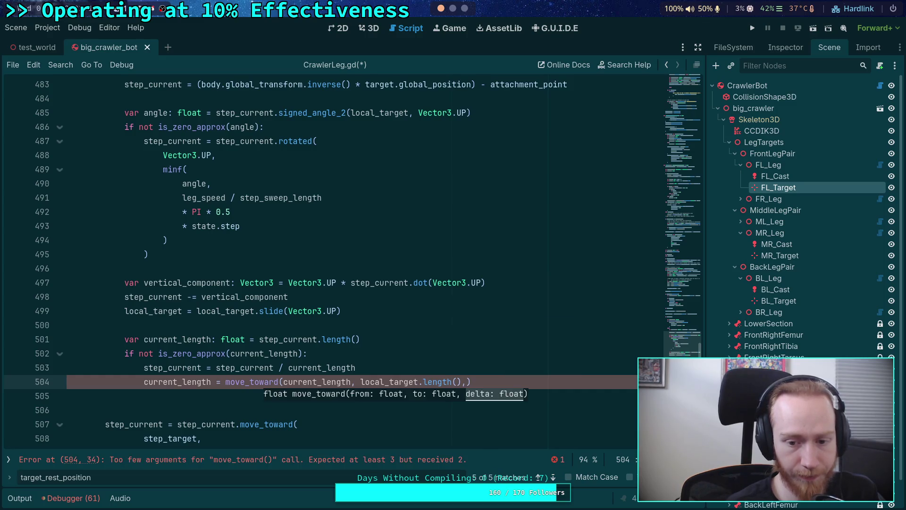
pyautogui.press('BackSpace')
# Step: Put each argument on its own line and add 'leg_speed * state.step' as the third
pyautogui.click(283, 382)
pyautogui.press('Return')
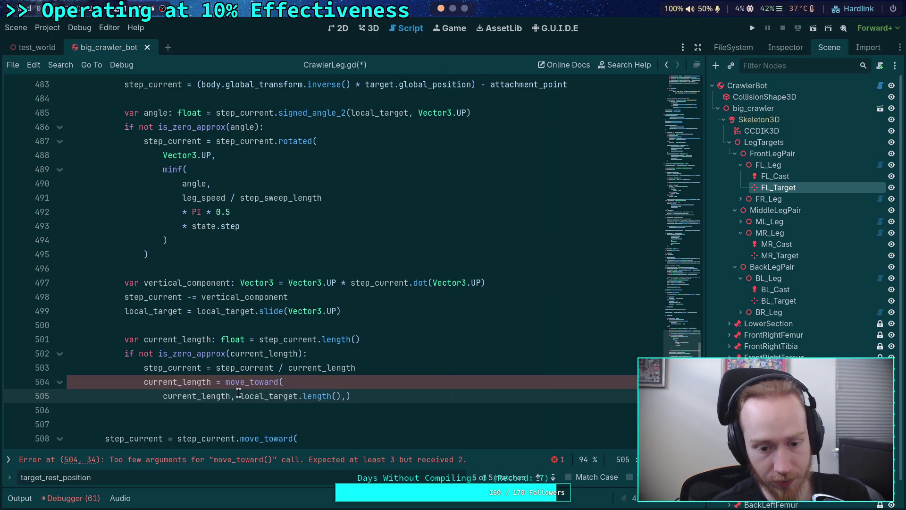
pyautogui.click(239, 395)
pyautogui.press('Return')
pyautogui.click(269, 409)
pyautogui.press('Return')
pyautogui.click(298, 409)
pyautogui.press('Return')
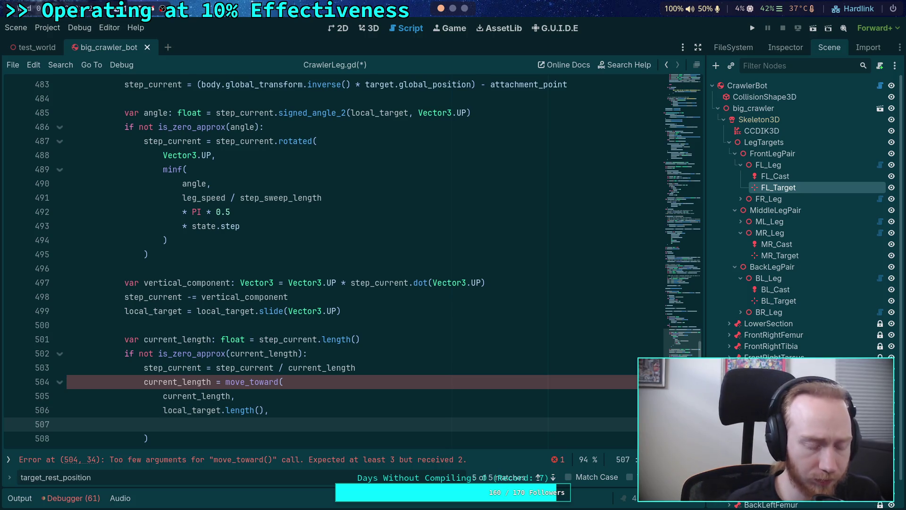
pyautogui.write('leg')
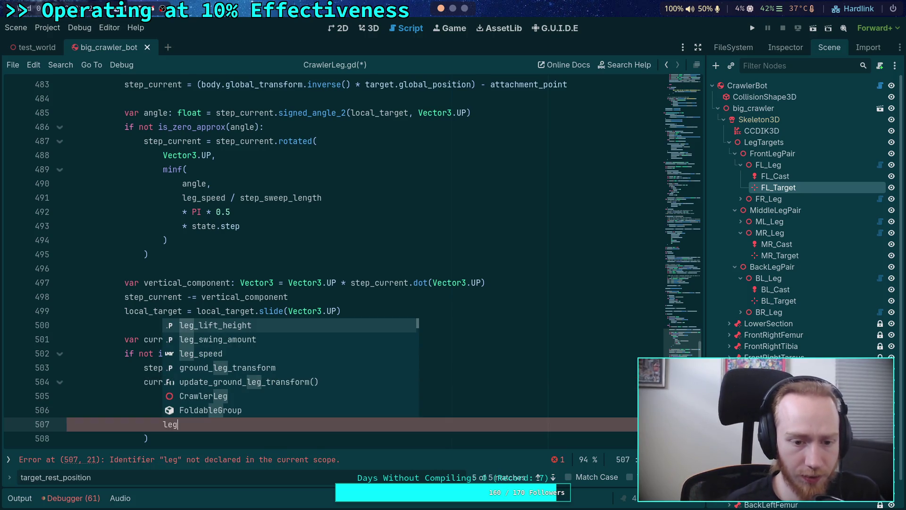
pyautogui.press('Down')
pyautogui.press('Down')
pyautogui.press('Return')
pyautogui.write('* state.step')
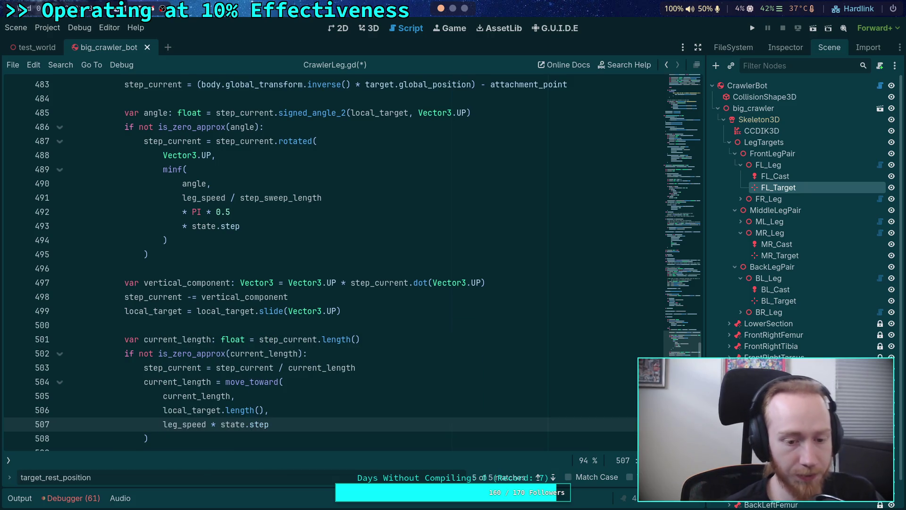
pyautogui.scroll(5, 254, 355)
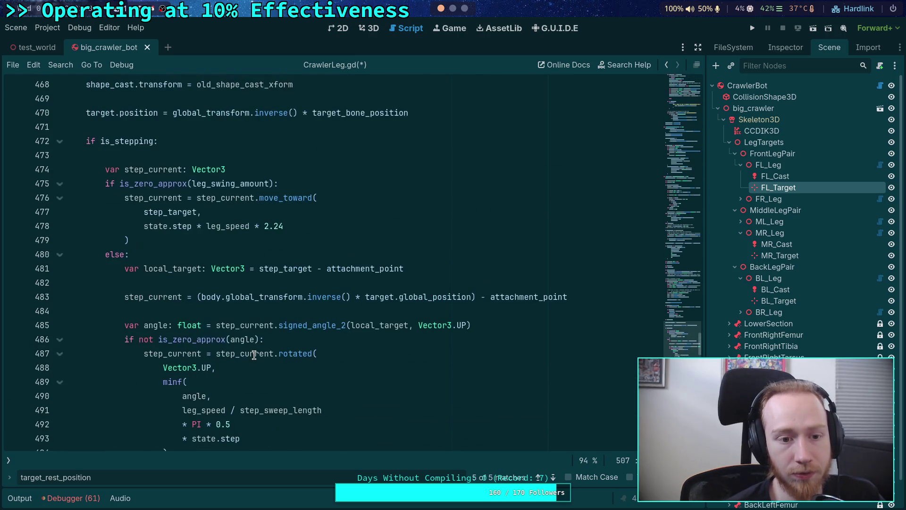
# Step: Add a 'step_current *= current_length' line after the move_toward block
pyautogui.scroll(-5, 254, 355)
pyautogui.scroll(-1, 276, 407)
pyautogui.click(272, 407)
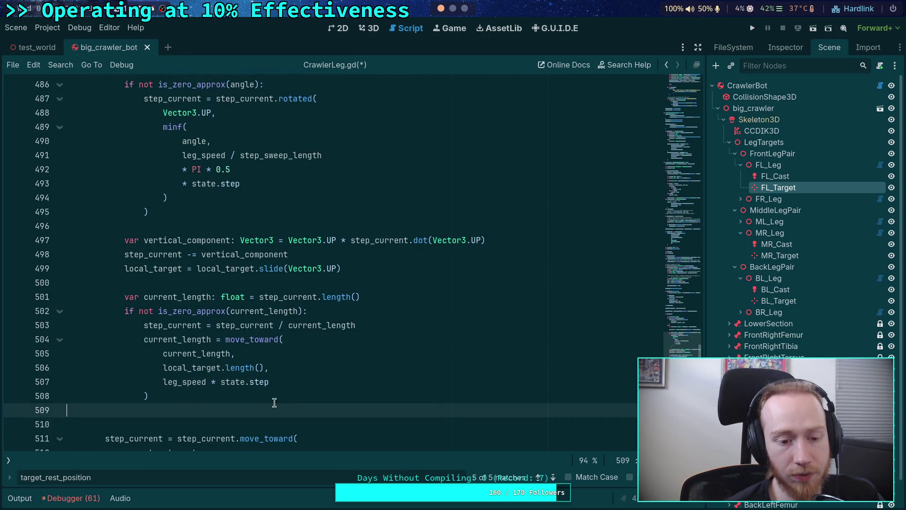
pyautogui.click(296, 401)
pyautogui.scroll(-1, 337, 408)
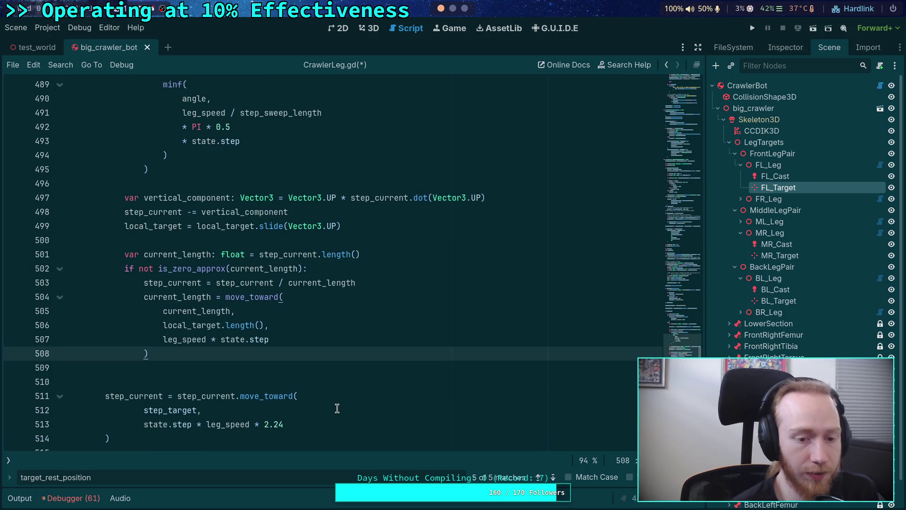
pyautogui.press('Return')
pyautogui.write('ste')
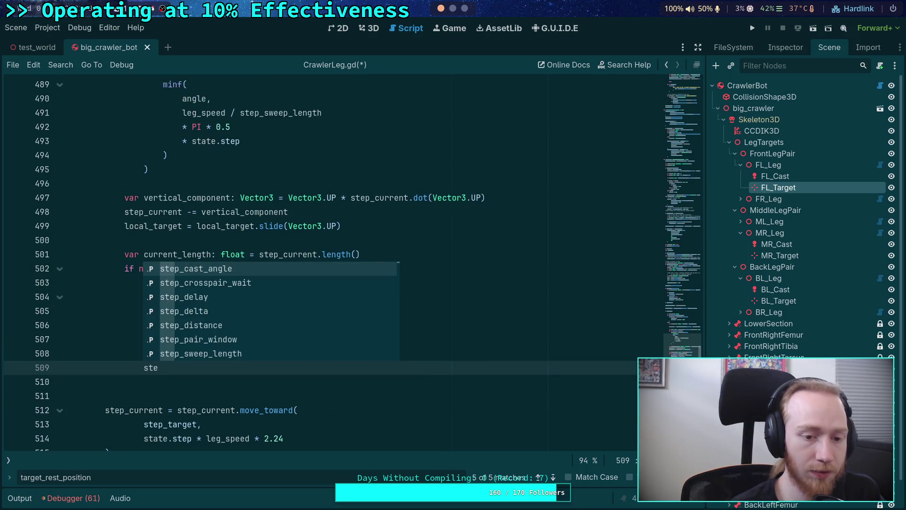
pyautogui.press('Down')
pyautogui.press('Down')
pyautogui.press('Down')
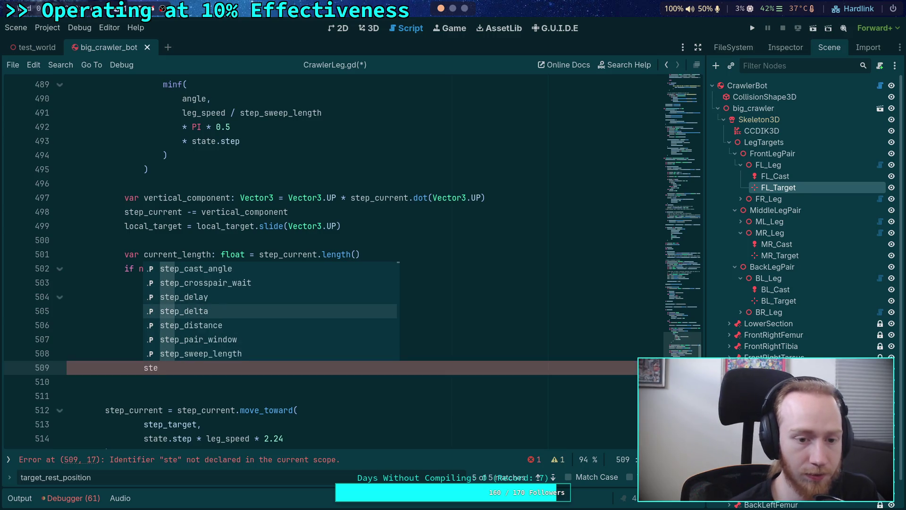
pyautogui.press('Up')
pyautogui.press('Up')
pyautogui.write('p_cur')
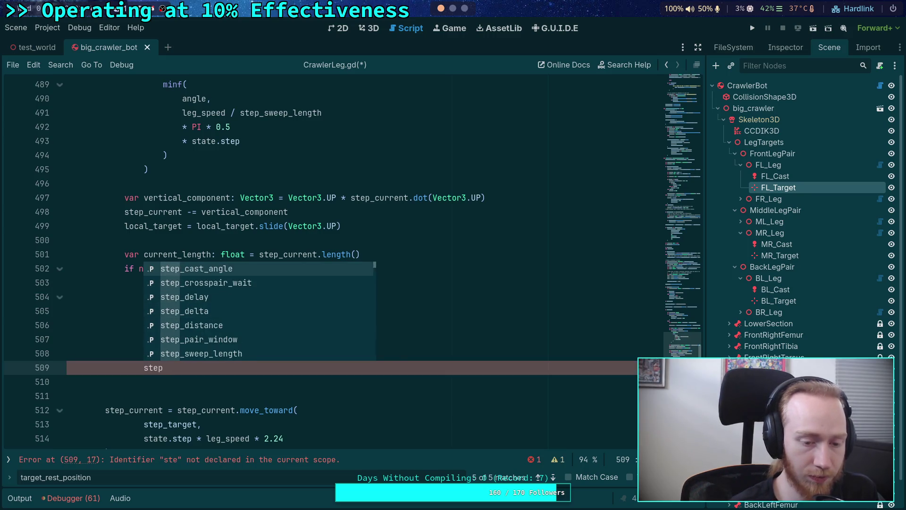
pyautogui.press('Return')
pyautogui.write('*')
pyautogui.write('= cu')
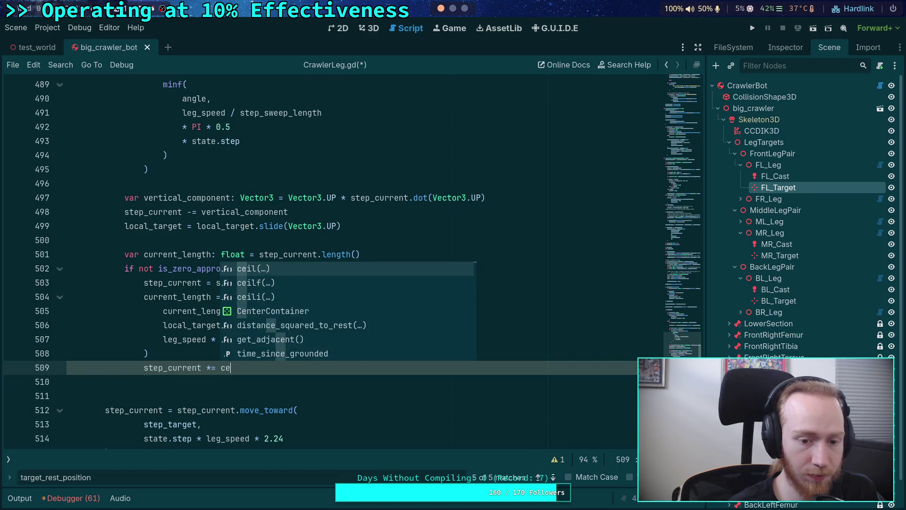
pyautogui.write('r')
pyautogui.press('Return')
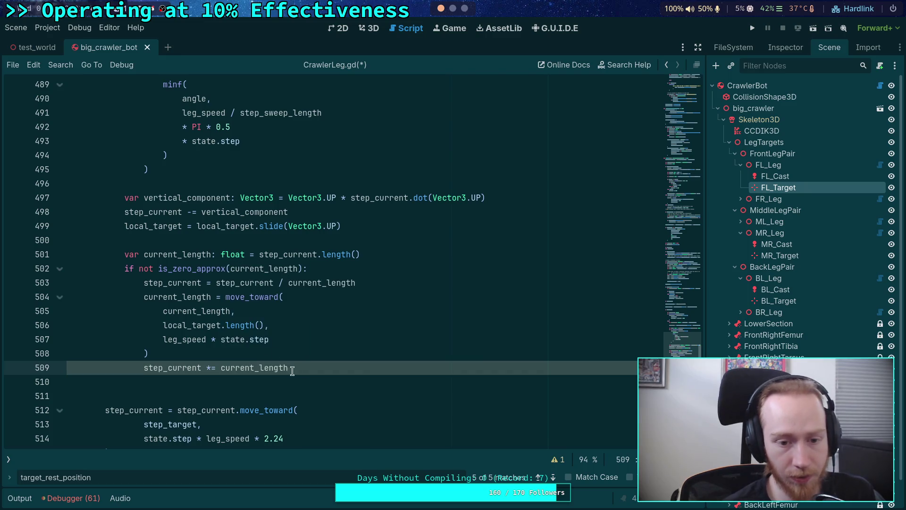
# Step: Replace current_length there with the cut move_toward call and delete the leftover 'current_length =' line
pyautogui.moveTo(225, 296)
pyautogui.mouseDown()
pyautogui.moveTo(194, 353)
pyautogui.moveTo(227, 298)
pyautogui.moveTo(178, 352)
pyautogui.mouseUp()
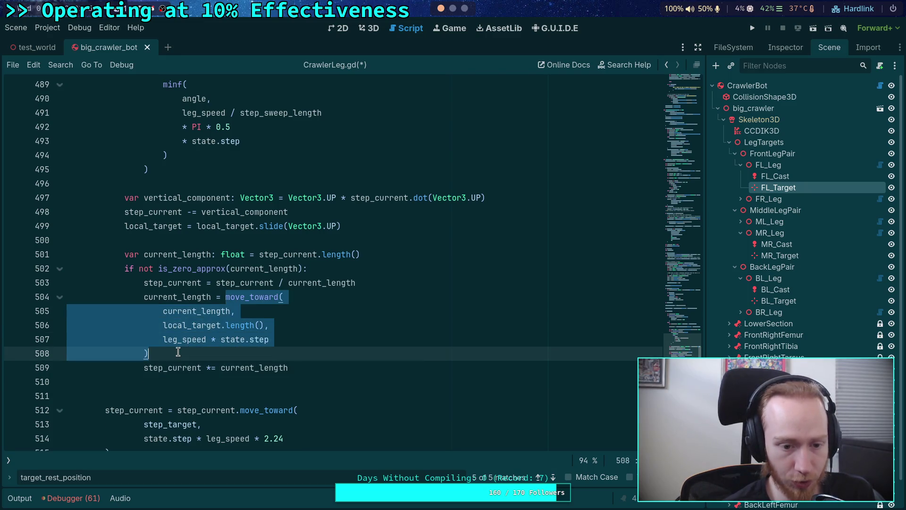
pyautogui.hotkey('ctrl', 'x')
pyautogui.doubleClick(246, 311)
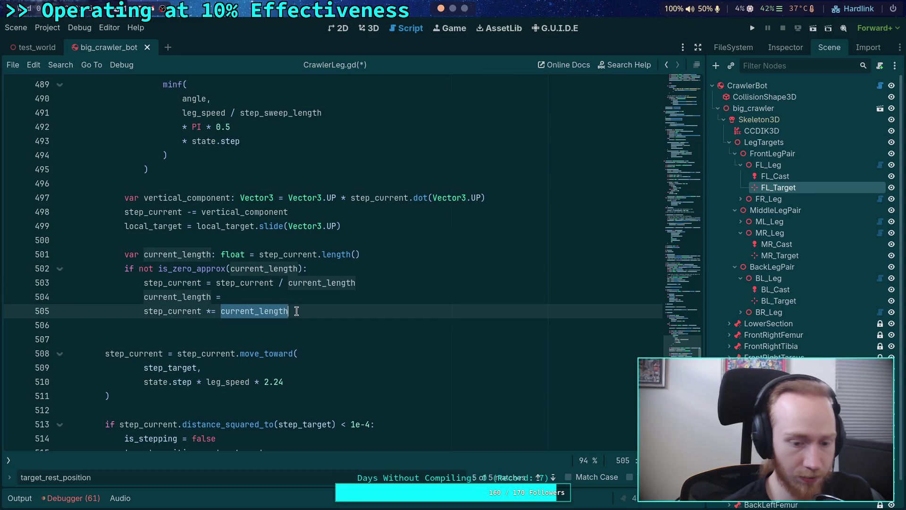
pyautogui.hotkey('ctrl', 'v')
pyautogui.moveTo(360, 292); pyautogui.dragTo(435, 282)
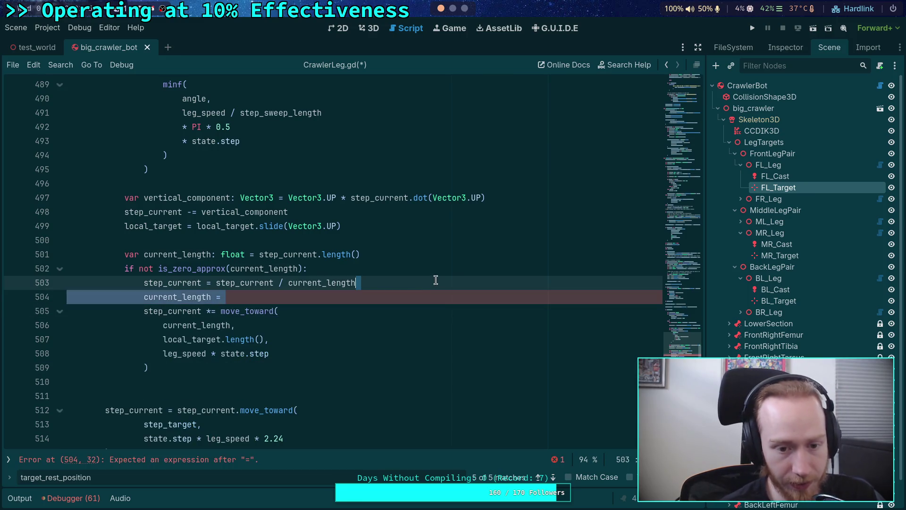
pyautogui.press('BackSpace')
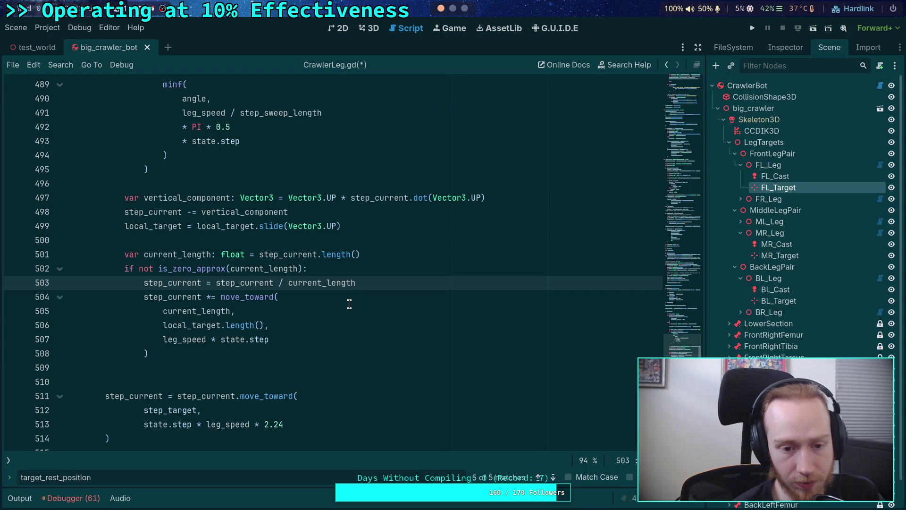
pyautogui.click(271, 348)
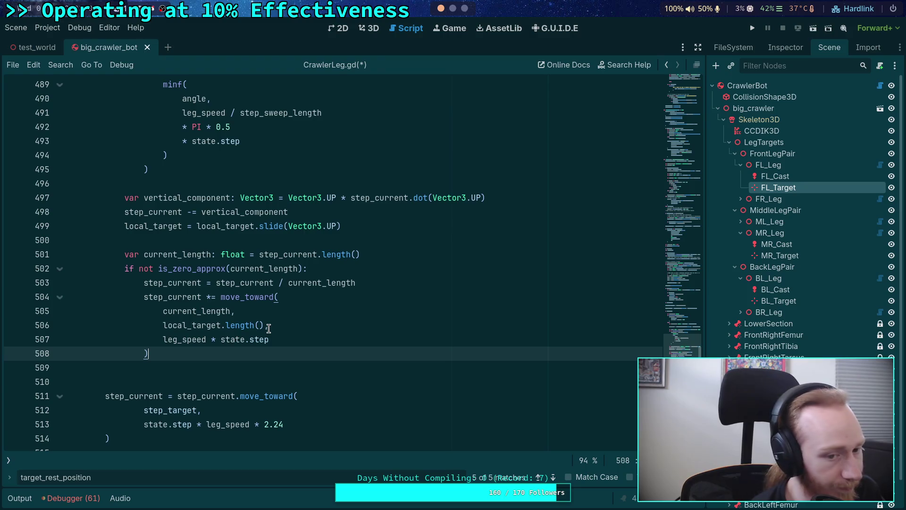
# Step: Add 'if leg_swing_amount < 1.0:' after the move_toward block, then switch to the Obsidian design notes
pyautogui.press('Down')
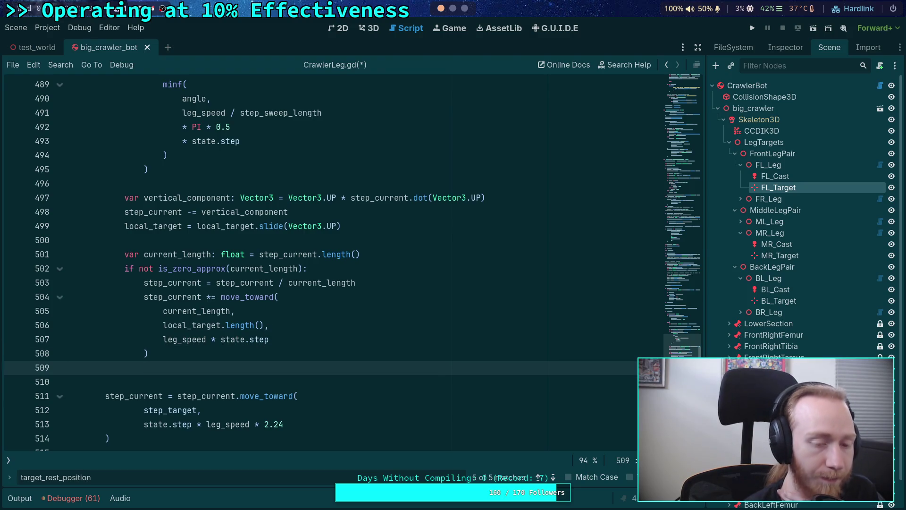
pyautogui.press('BackSpace')
pyautogui.scroll(3, 283, 316)
pyautogui.scroll(-2, 283, 302)
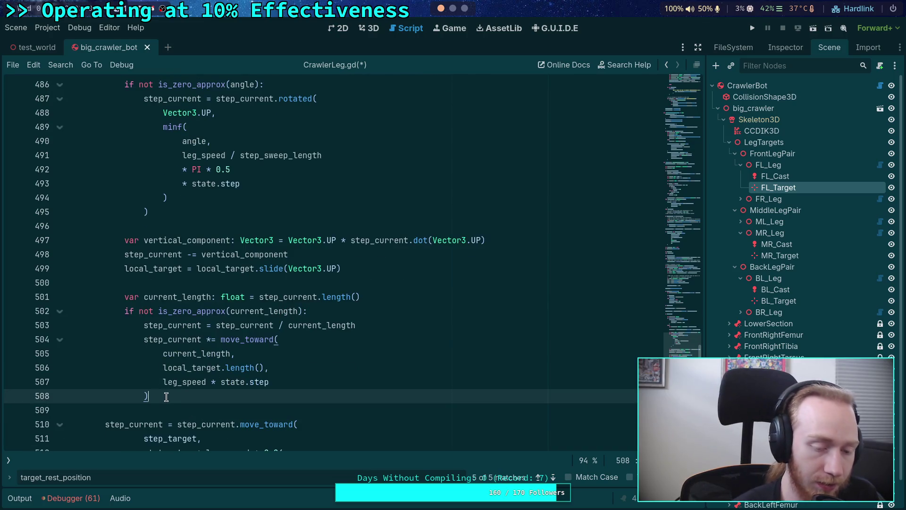
pyautogui.press('Return')
pyautogui.press('Return')
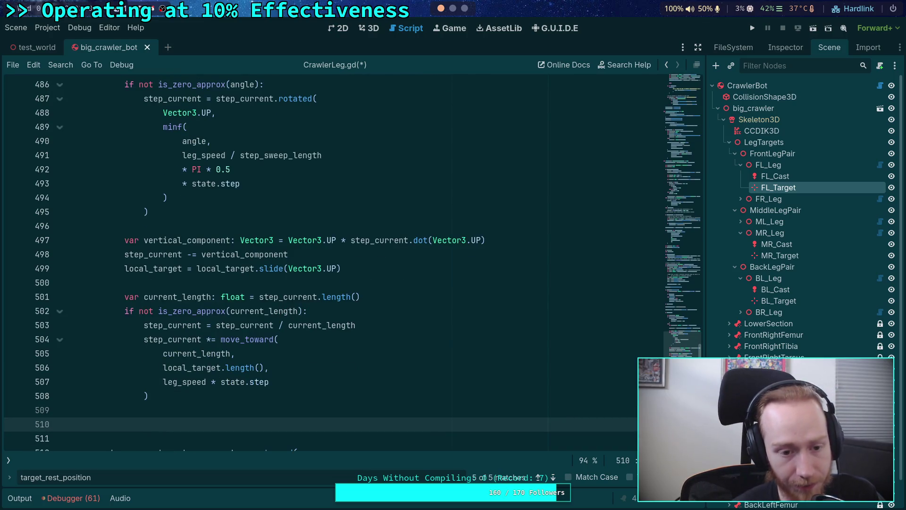
pyautogui.scroll(-1, 174, 391)
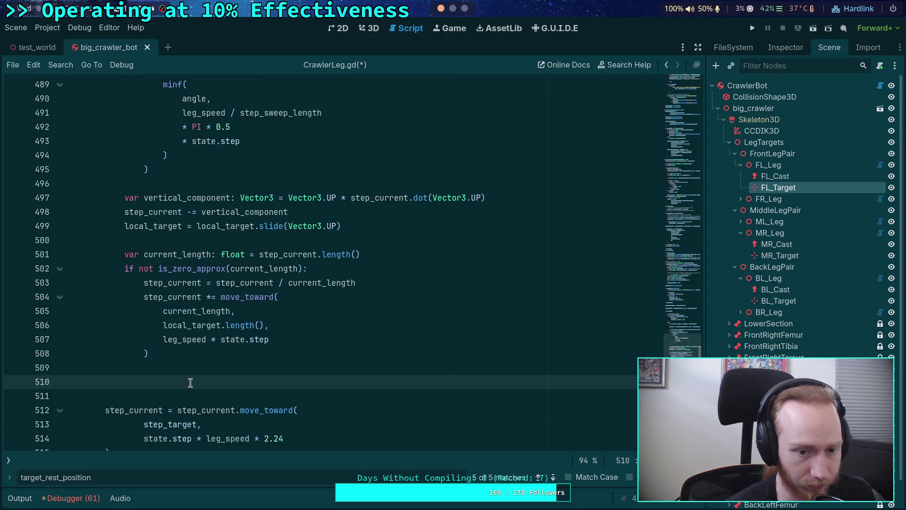
pyautogui.write('step')
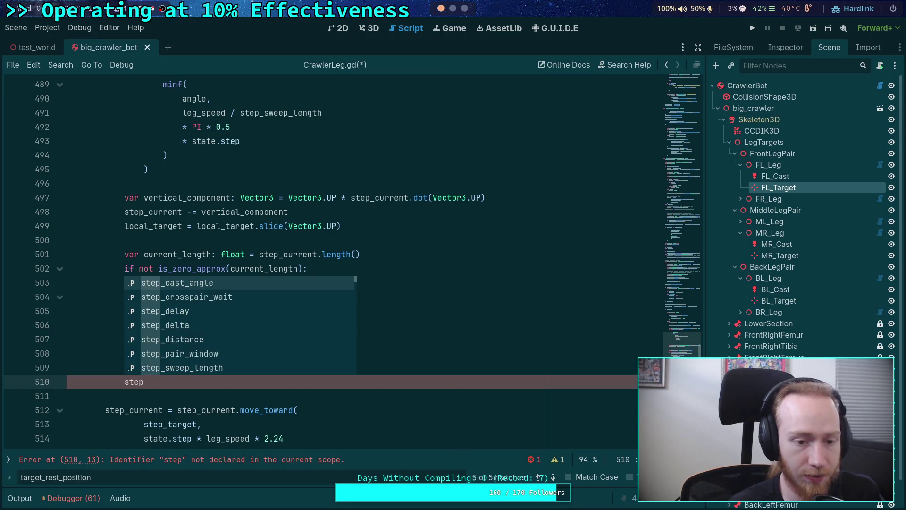
pyautogui.press('BackSpace')
pyautogui.press('BackSpace')
pyautogui.press('BackSpace')
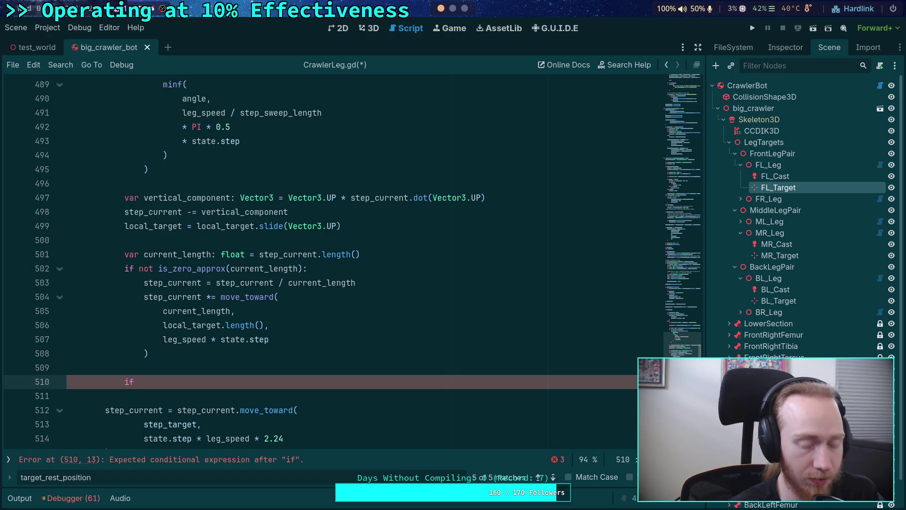
pyautogui.write('if')
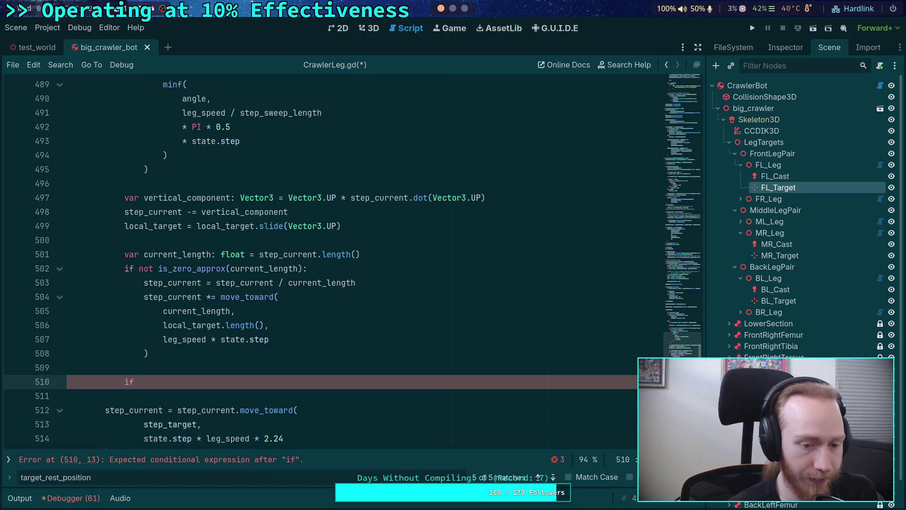
pyautogui.write('leg_sw')
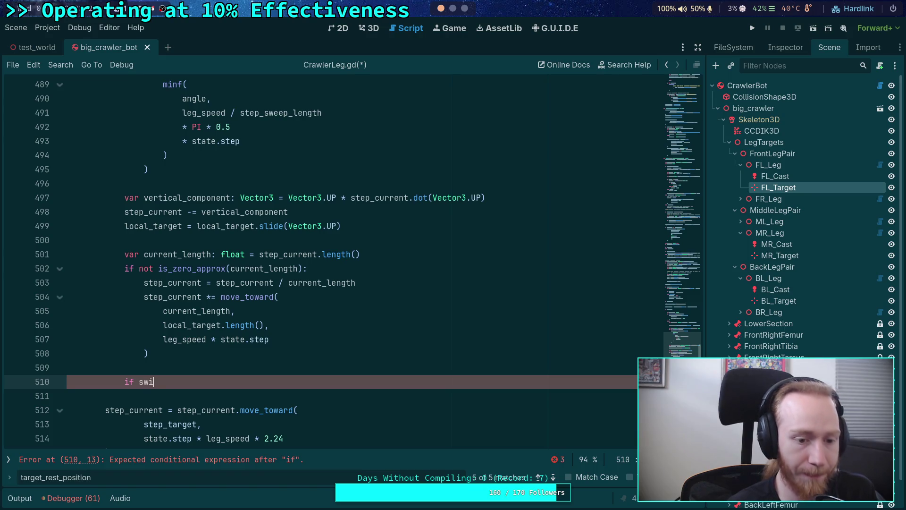
pyautogui.press('Return')
pyautogui.write('< 1.0:')
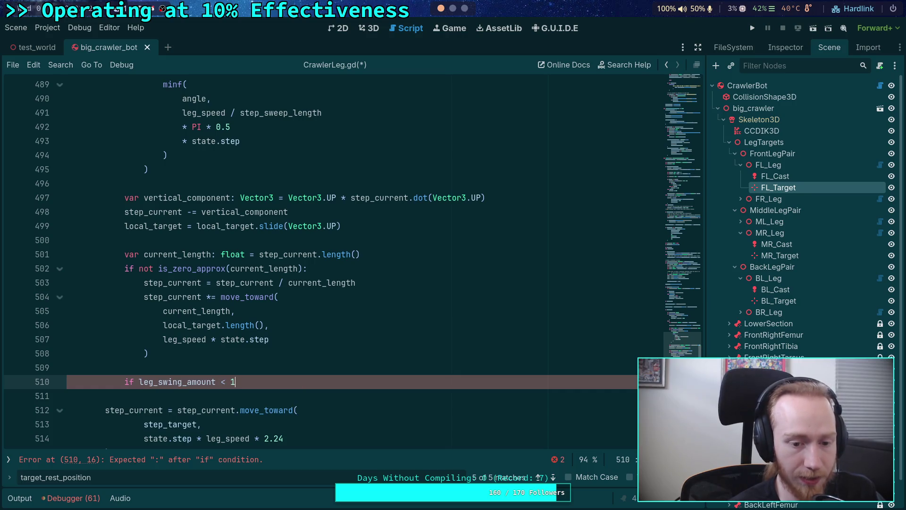
pyautogui.press('Return')
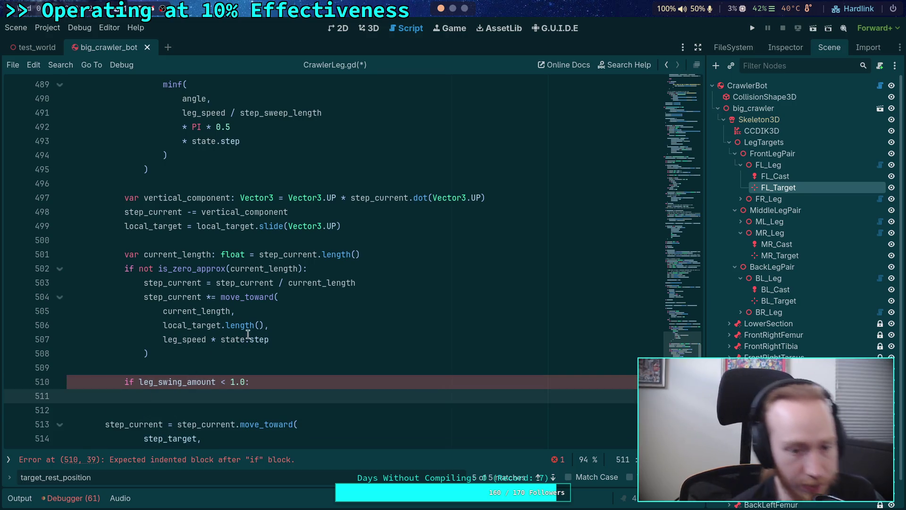
pyautogui.hotkey('alt', 'Tab')
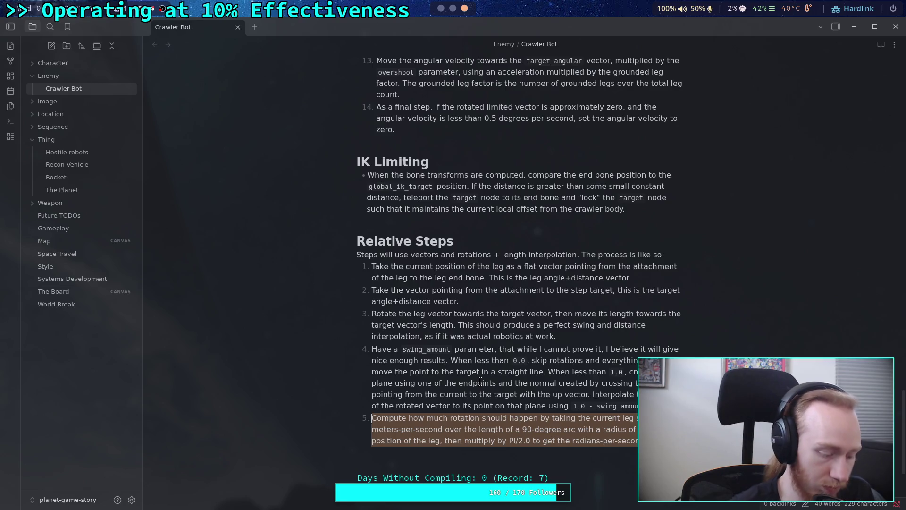
# Step: Switch to the Neovim workspace showing Godot's Vector3 source around signed_angle_2
pyautogui.press('super+2')
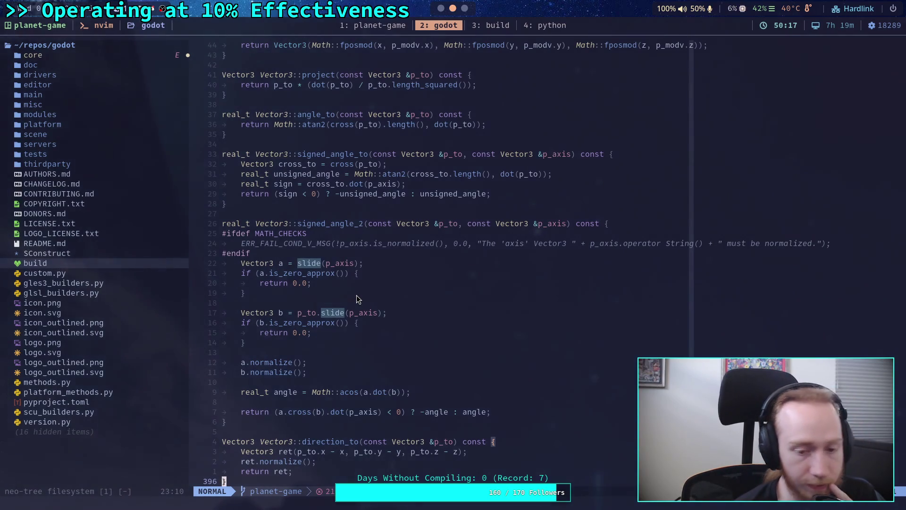
# Step: Move from Neovim through the Godot workspace back to the Crawler Bot note in Obsidian
pyautogui.click(440, 8)
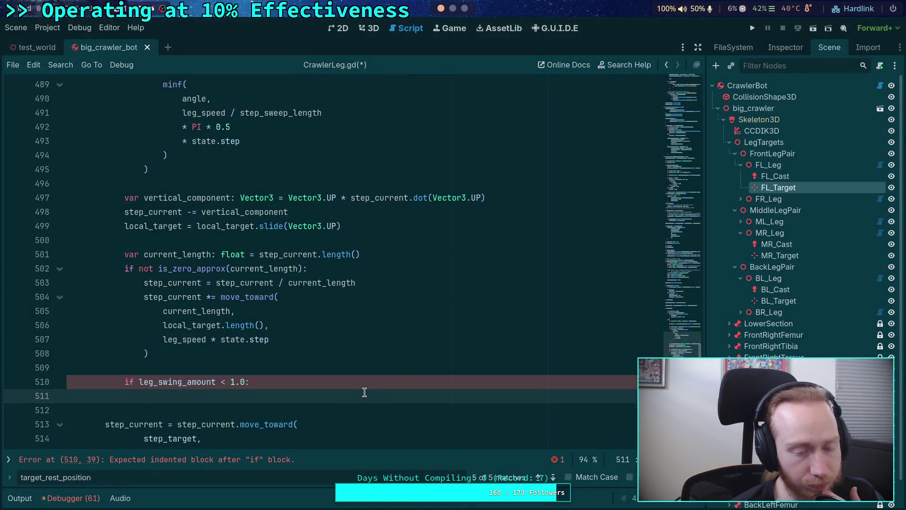
pyautogui.click(461, 9)
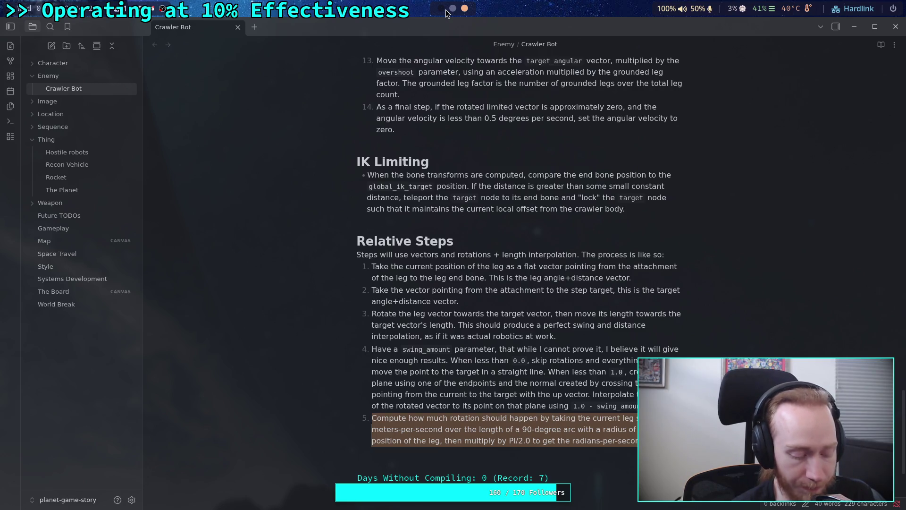
# Step: Scroll the workspace indicator back to CrawlerLeg.gd in the Godot script editor
pyautogui.scroll(2, 447, 13)
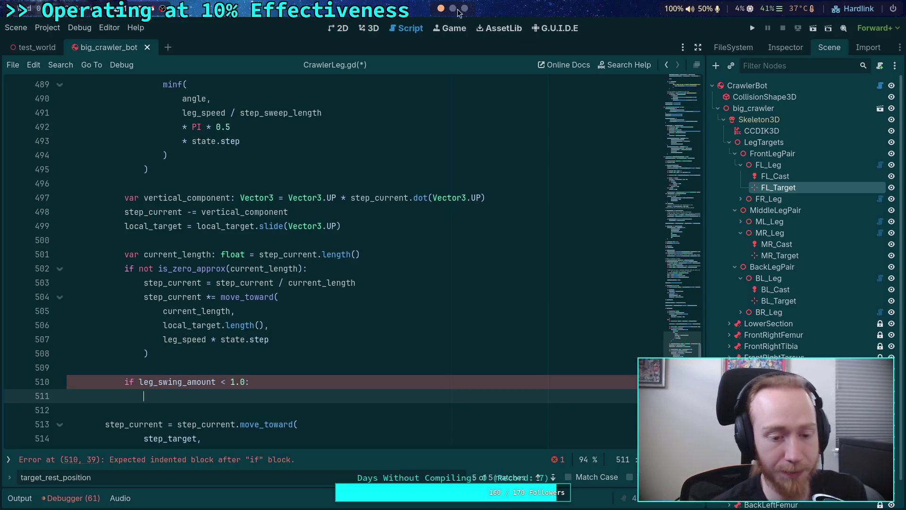
# Step: Declare var linear_plane: Plane = Plane() in the leg_swing_amount branch
pyautogui.scroll(-1, 362, 339)
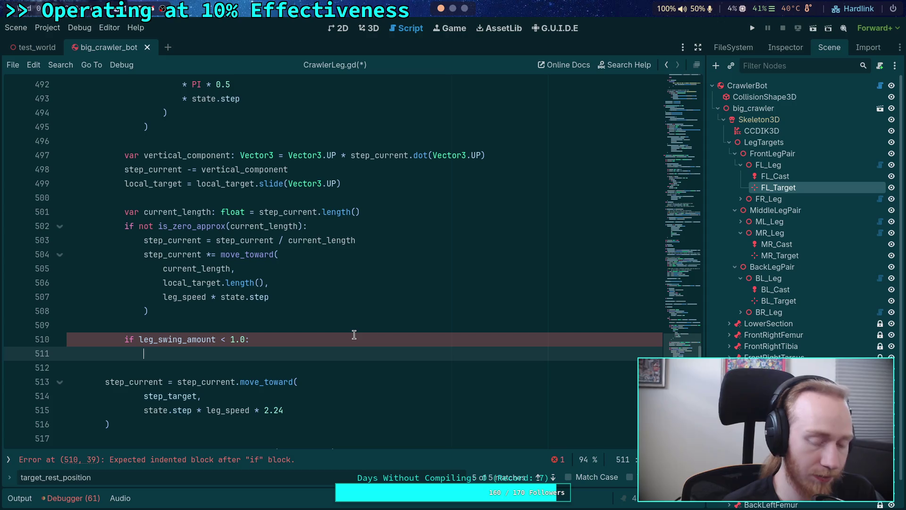
pyautogui.write('var ')
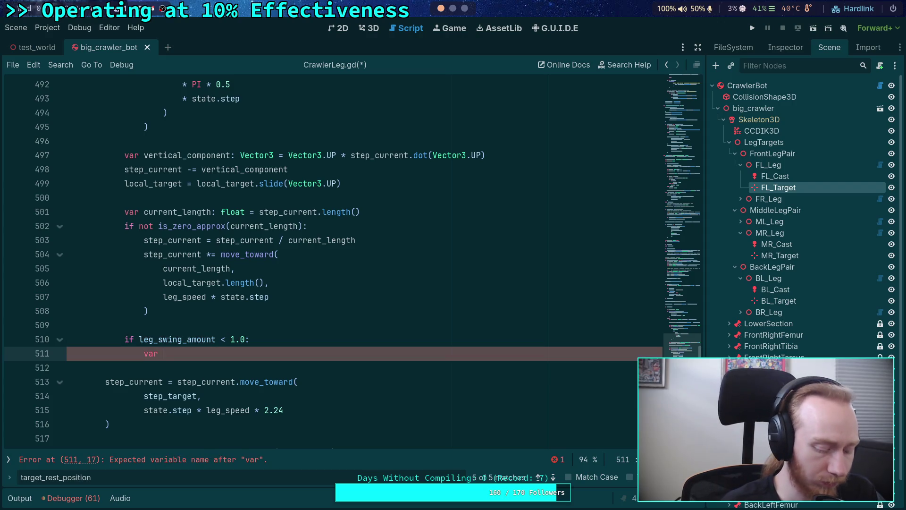
pyautogui.write('linear')
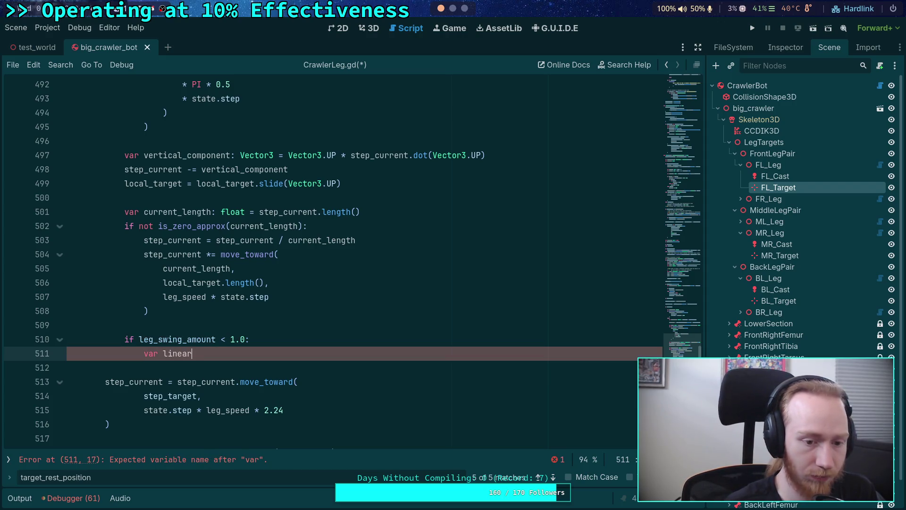
pyautogui.write('_p')
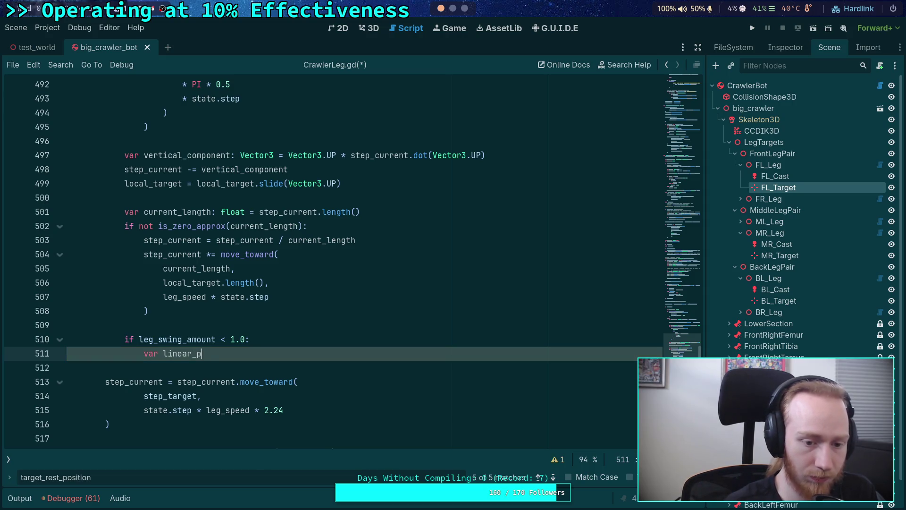
pyautogui.write('lane: Plane = ')
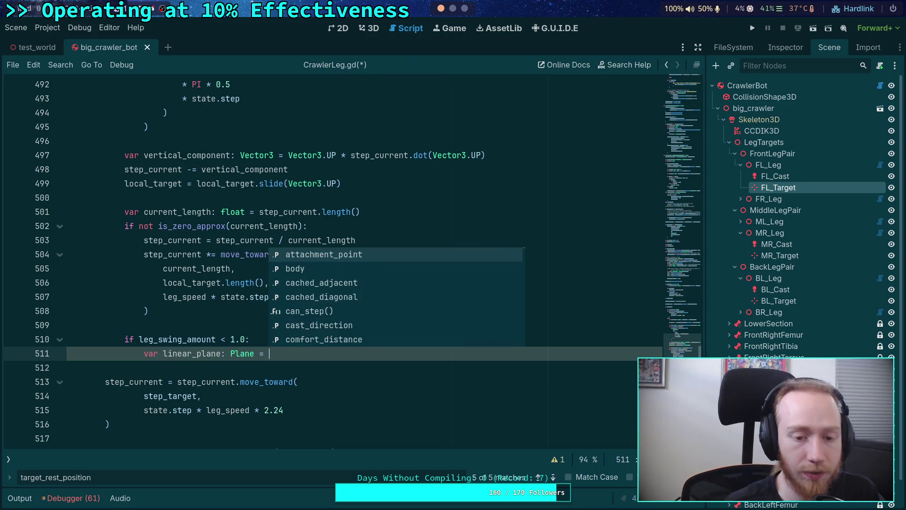
pyautogui.write('Plane(')
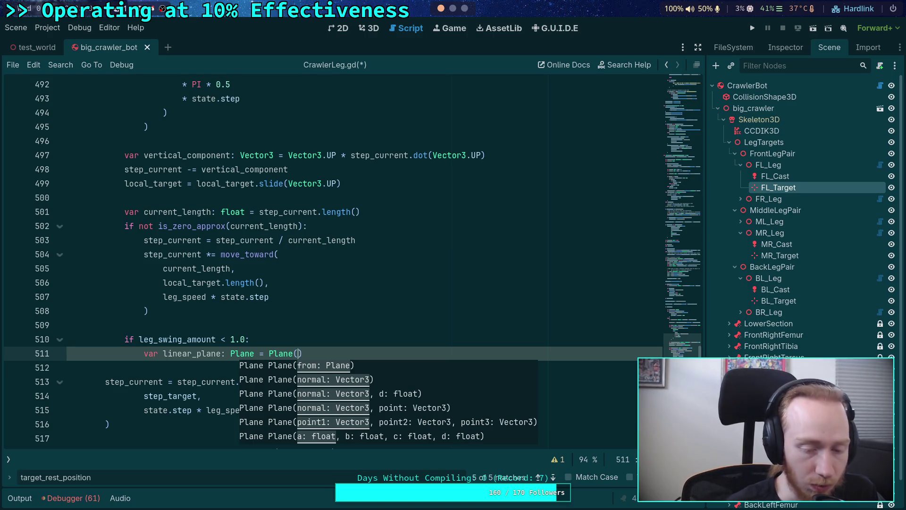
# Step: Insert var diff: Vector3 = local_target on a new line above the plane declaration
pyautogui.click(250, 340)
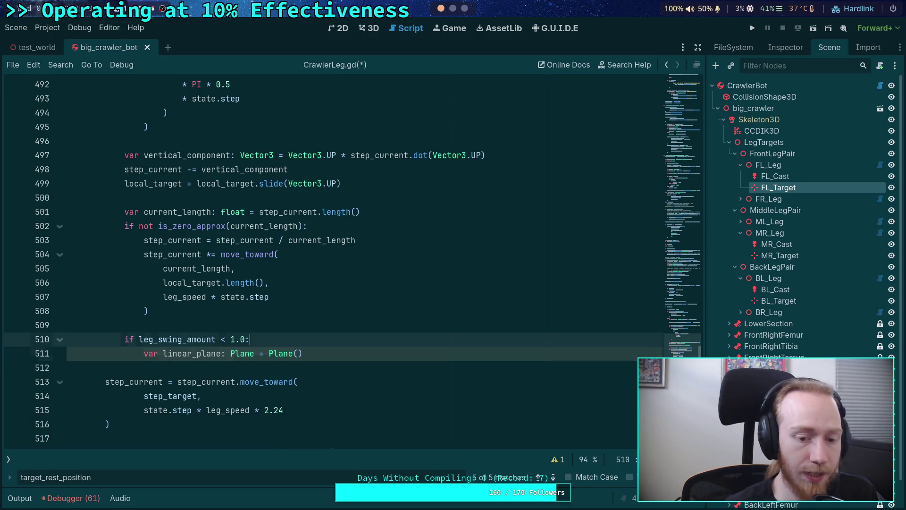
pyautogui.click(298, 353)
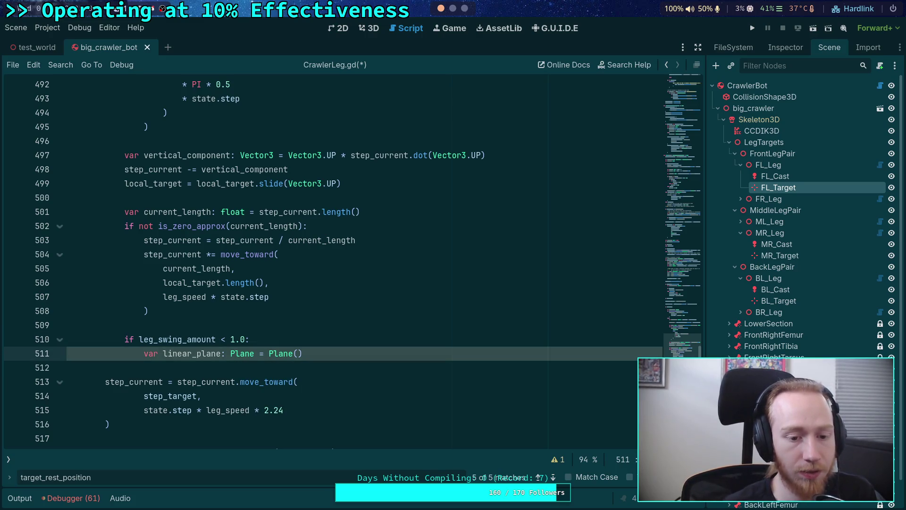
pyautogui.click(249, 340)
pyautogui.press('Return')
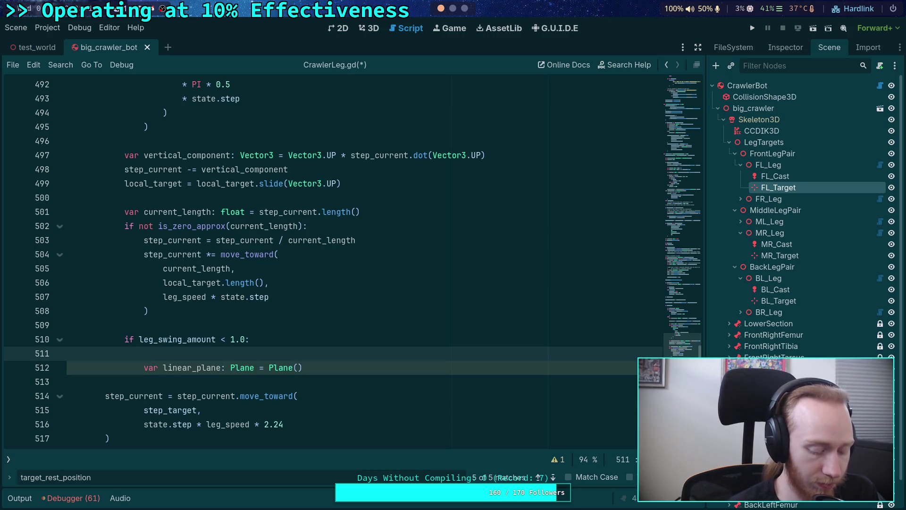
pyautogui.write('var diff: Vector3 = ')
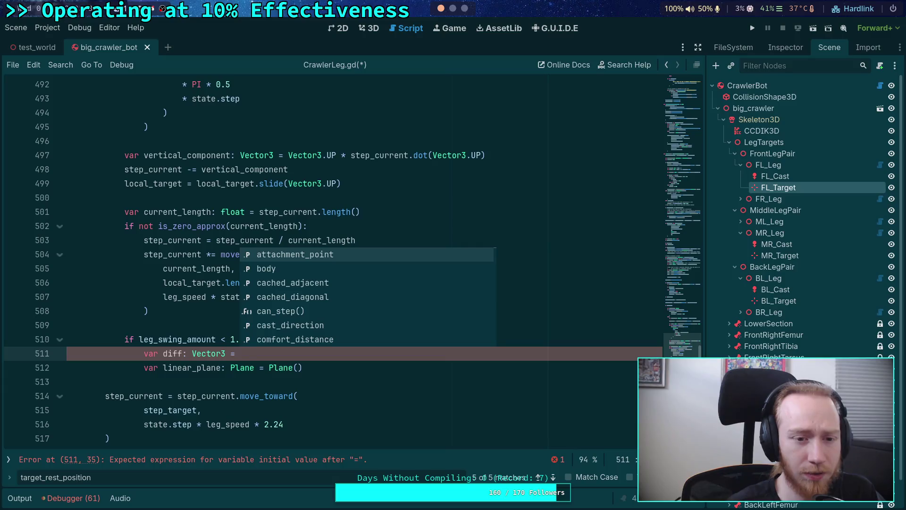
pyautogui.write('loc')
pyautogui.press('Return')
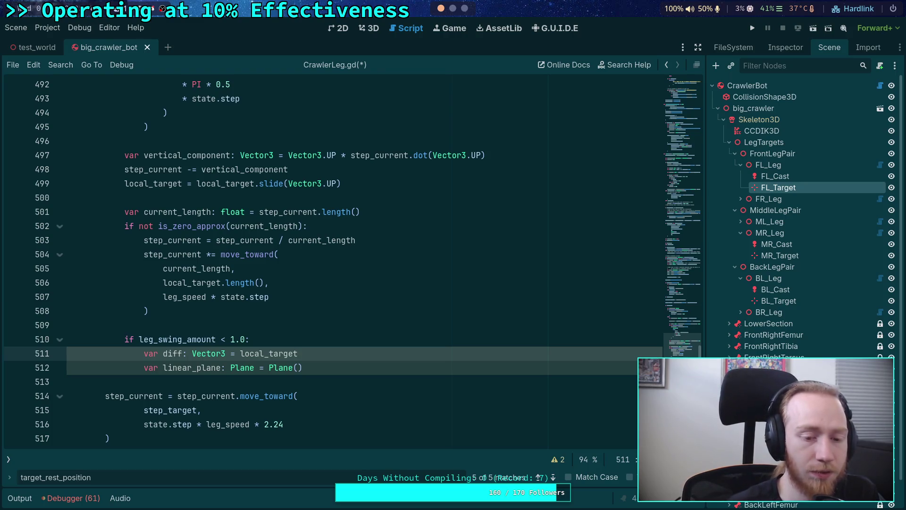
# Step: Look up the Plane class documentation and switch to the Neovim workspace
pyautogui.scroll(2, 189, 292)
pyautogui.scroll(-1, 193, 294)
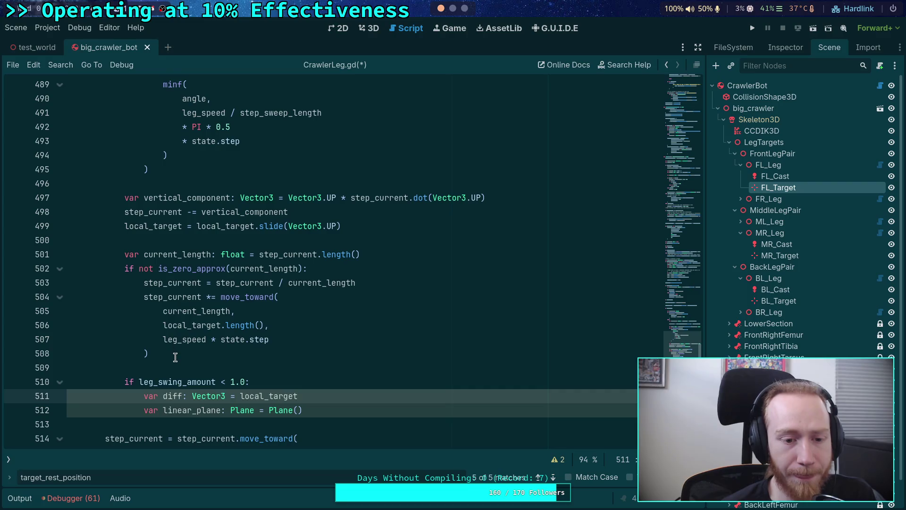
pyautogui.scroll(2, 175, 354)
pyautogui.scroll(-3, 172, 347)
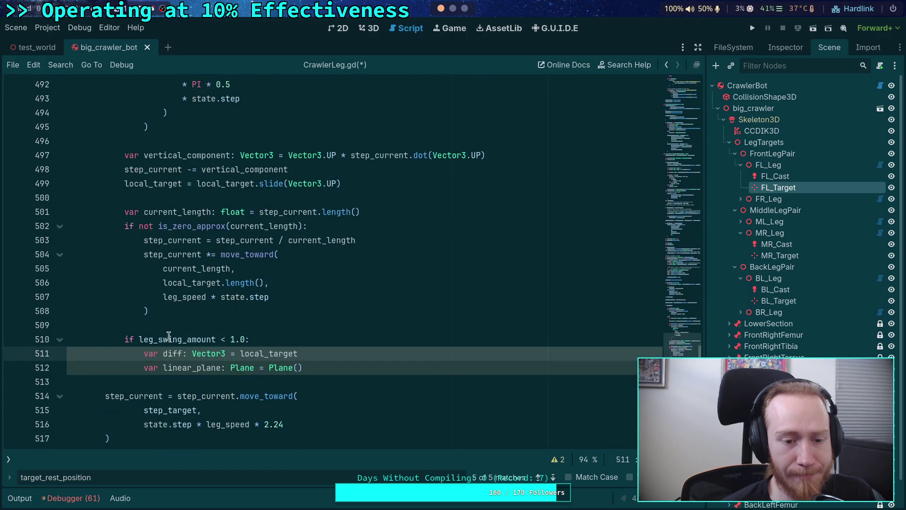
pyautogui.click(283, 338)
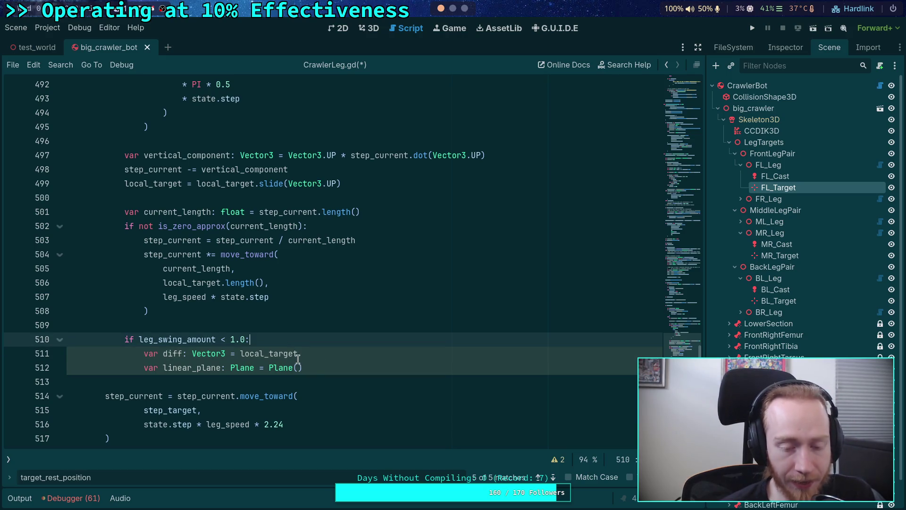
pyautogui.tripleClick(286, 353)
pyautogui.click(326, 353)
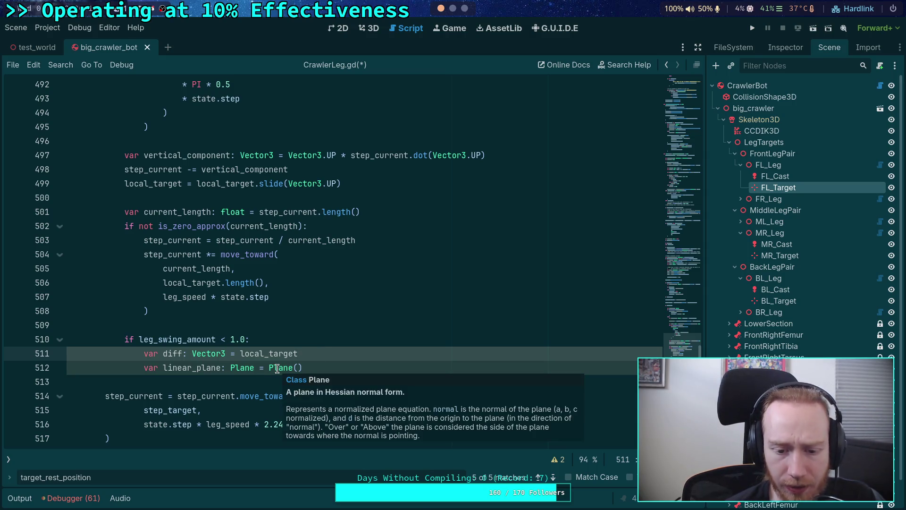
pyautogui.rightClick(289, 378)
pyautogui.click(326, 497)
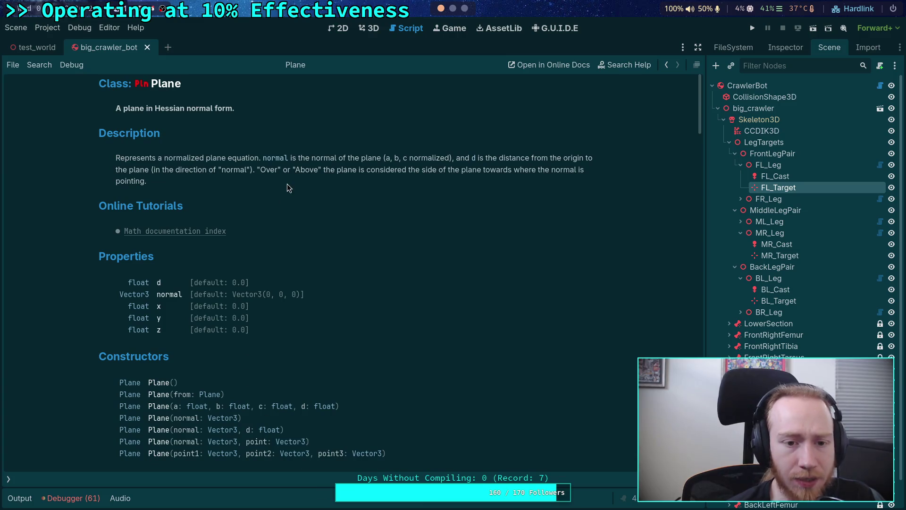
pyautogui.click(452, 9)
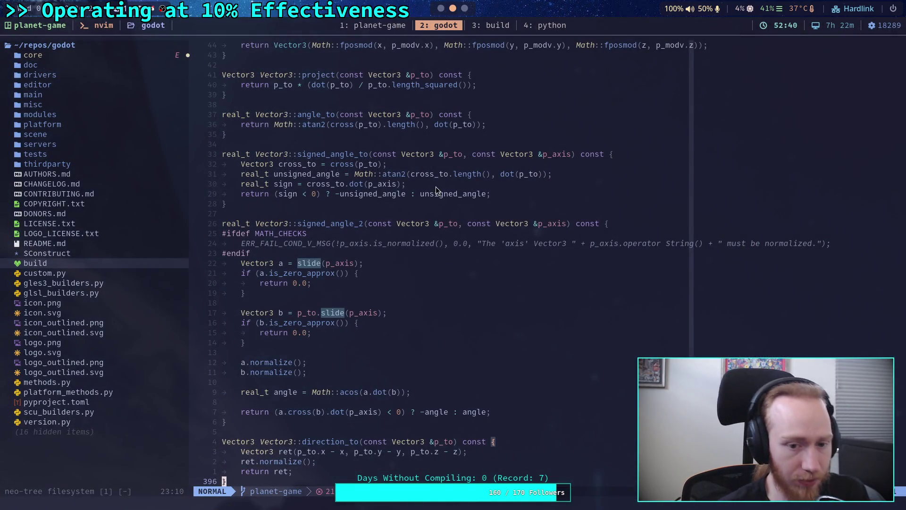
# Step: Live-grep the Godot source for Plane\( and browse the matching constructor calls
pyautogui.press('space')
pyautogui.write('fgPlane\\')
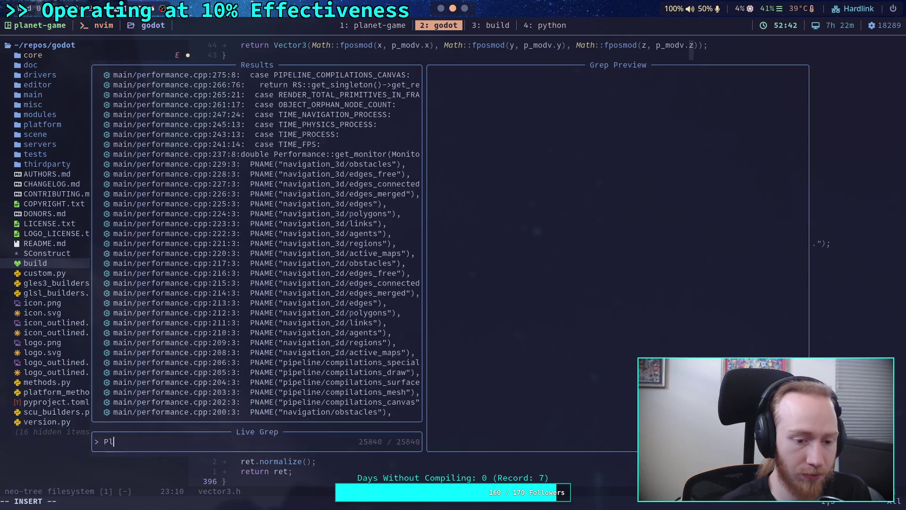
pyautogui.write('(')
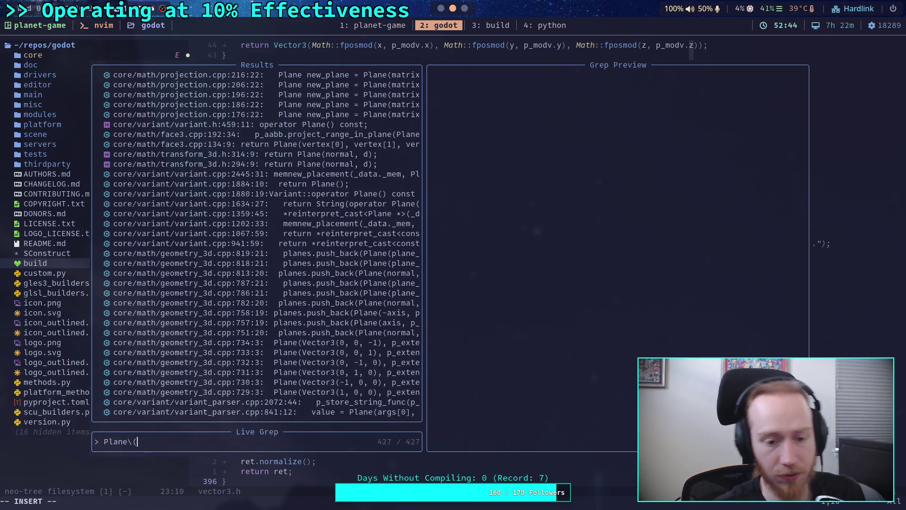
pyautogui.press('Up')
pyautogui.press('Up')
pyautogui.press('Down')
pyautogui.press('Down')
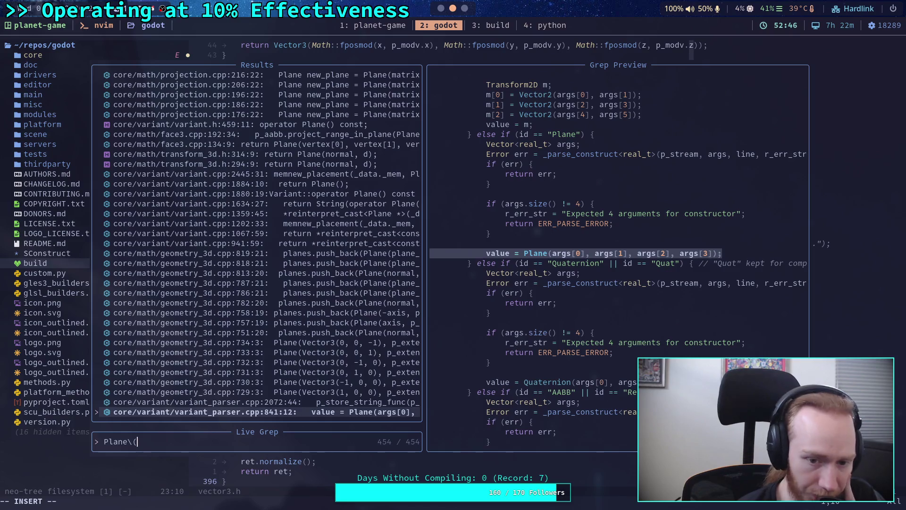
pyautogui.press('Up')
pyautogui.press('Up')
pyautogui.press('Up')
pyautogui.press('Up')
pyautogui.press('Up')
pyautogui.press('Up')
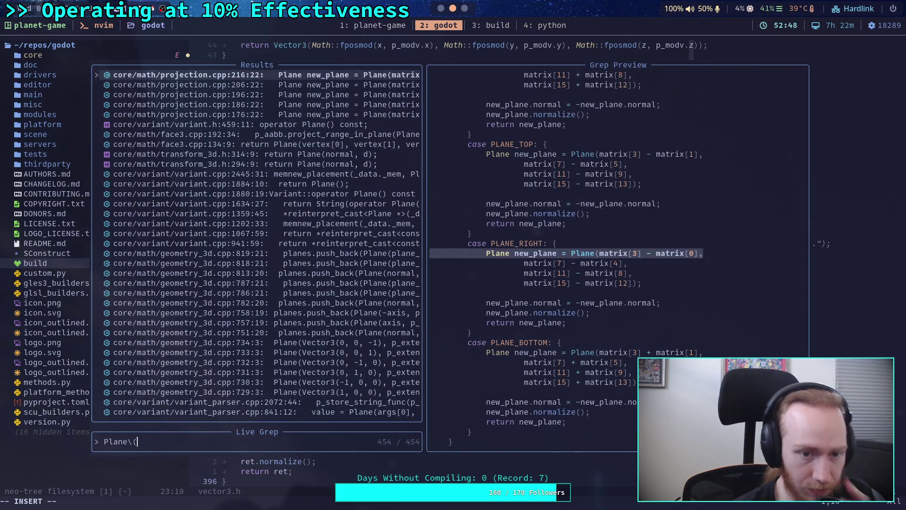
pyautogui.press('Escape')
pyautogui.press('Escape')
# Step: Find files named plane and open core/math/plane.h
pyautogui.press('space')
pyautogui.press('f')
pyautogui.press('f')
pyautogui.write('plane')
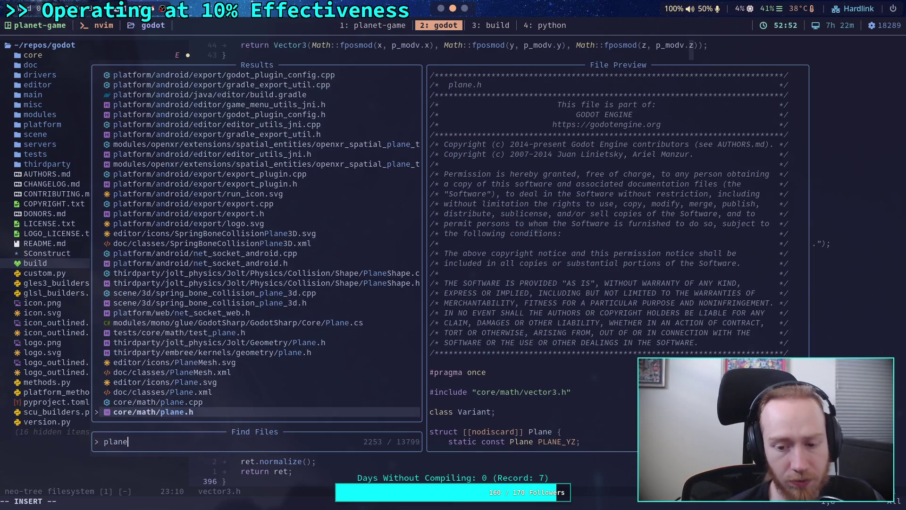
pyautogui.press('Return')
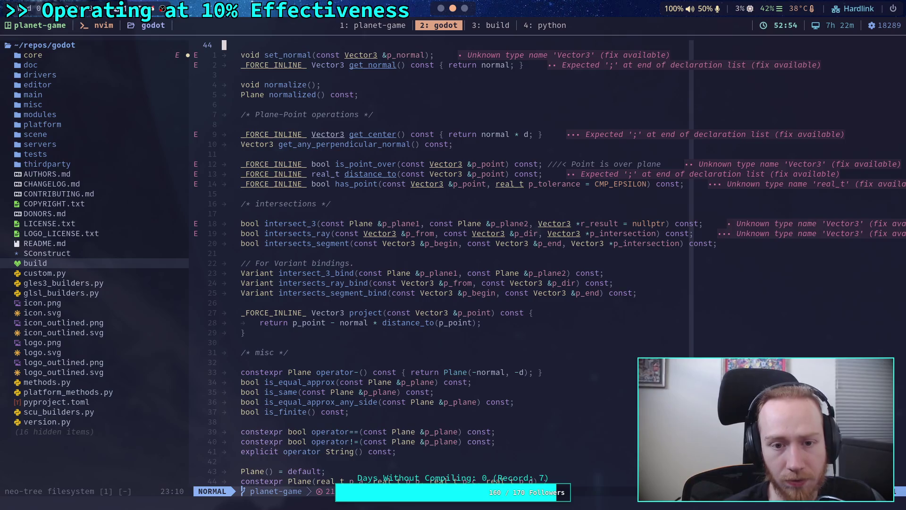
# Step: Page through plane.h to the normal-and-point Plane constructor, then return to Godot
pyautogui.hotkey('ctrl', 'f')
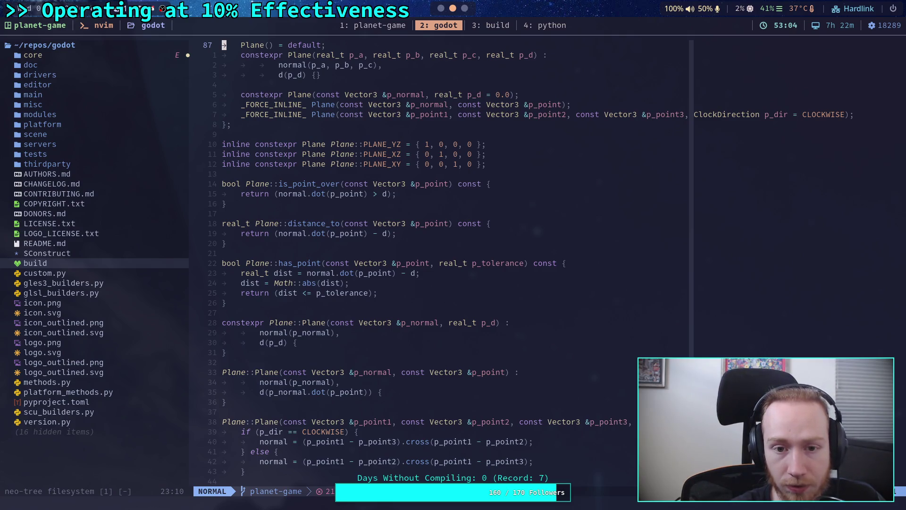
pyautogui.hotkey('ctrl', 'f')
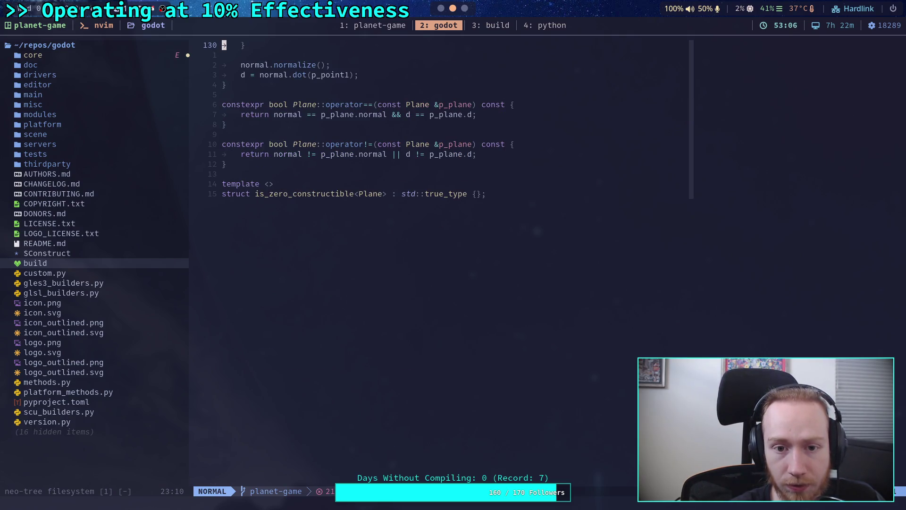
pyautogui.press('k')
pyautogui.press('k')
pyautogui.press('k')
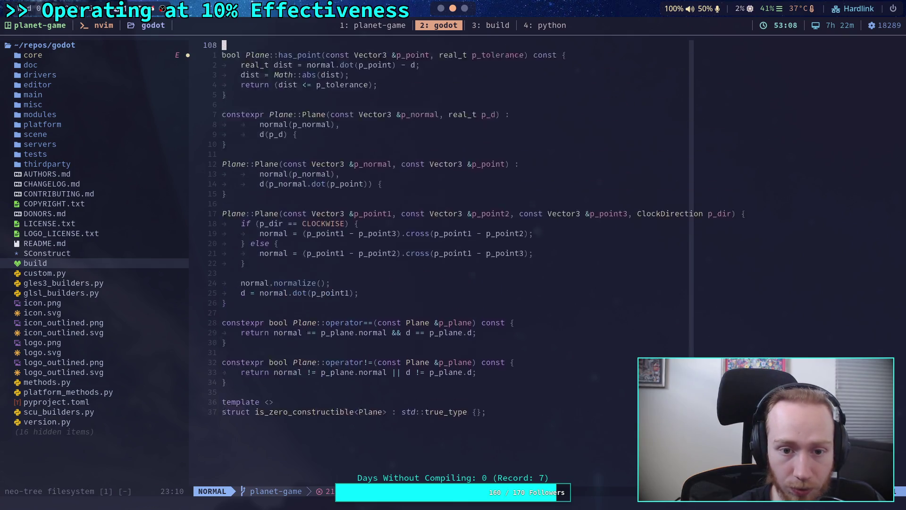
pyautogui.press('j')
pyautogui.press('j')
pyautogui.press('j')
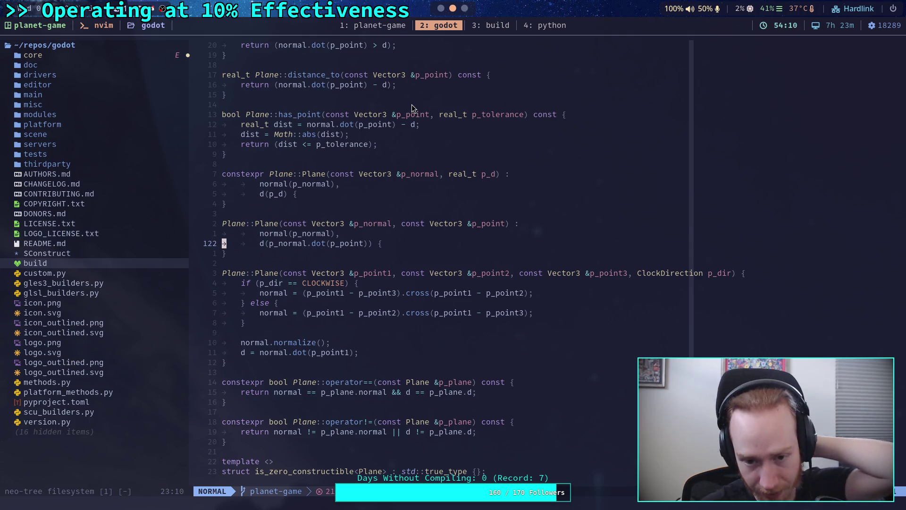
pyautogui.click(441, 8)
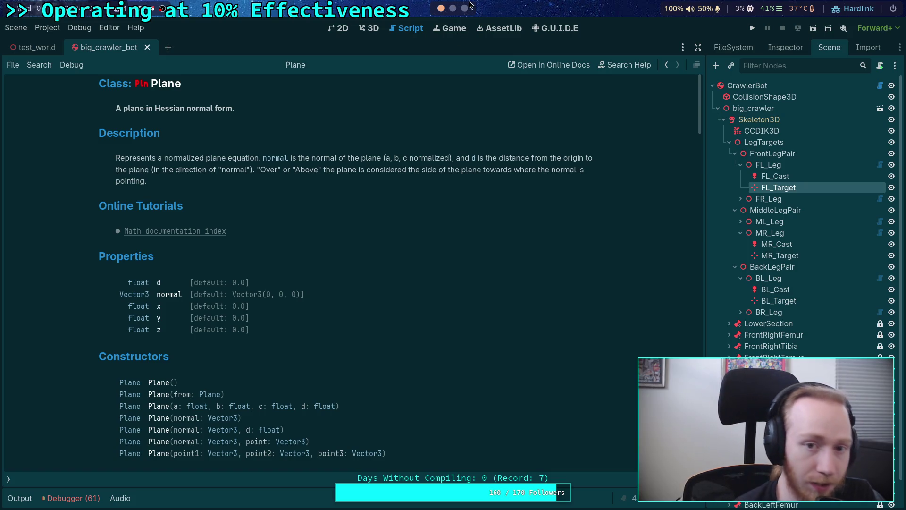
# Step: Back in CrawlerLeg.gd, delete the diff line and check the Plane() constructor hints
pyautogui.click(375, 28)
pyautogui.click(392, 29)
pyautogui.click(8, 479)
pyautogui.click(53, 110)
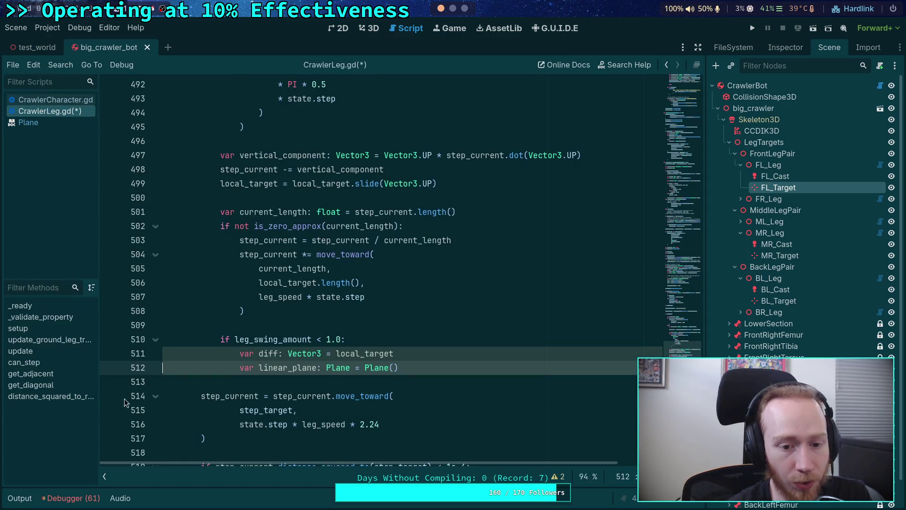
pyautogui.click(104, 479)
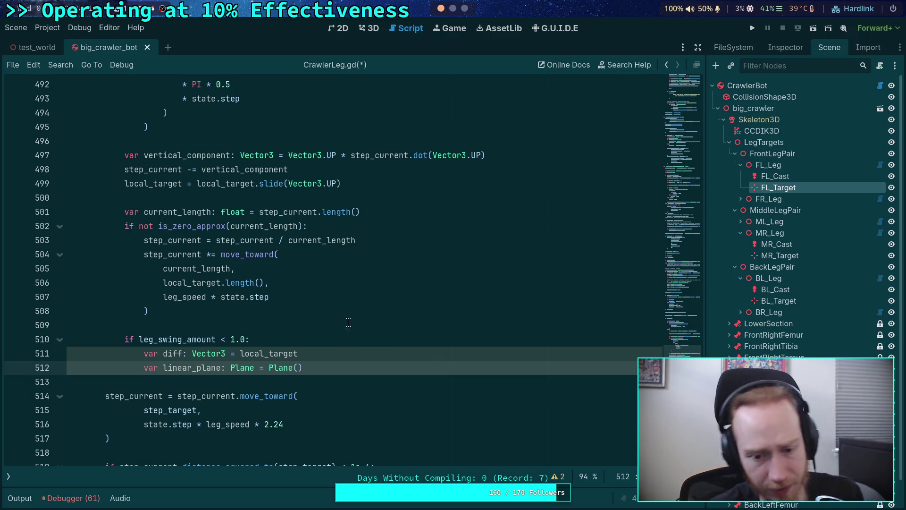
pyautogui.hotkey('ctrl', 'shift', 'k')
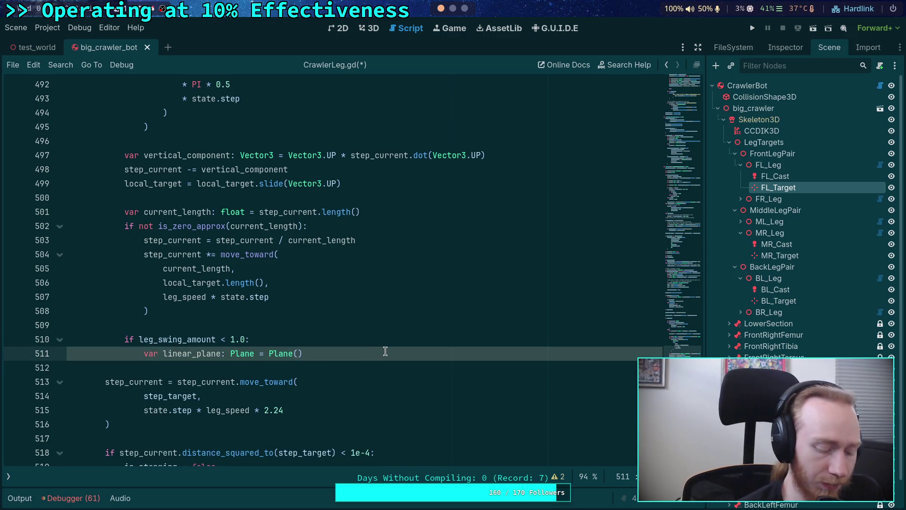
pyautogui.press('BackSpace')
pyautogui.write('(')
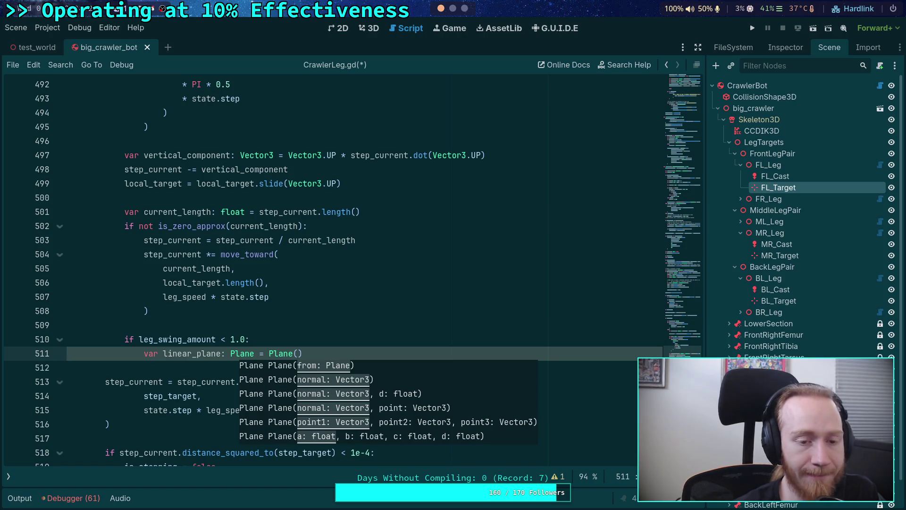
# Step: Prefix line 499's local_target with var flat_ to declare a new variable
pyautogui.click(168, 184)
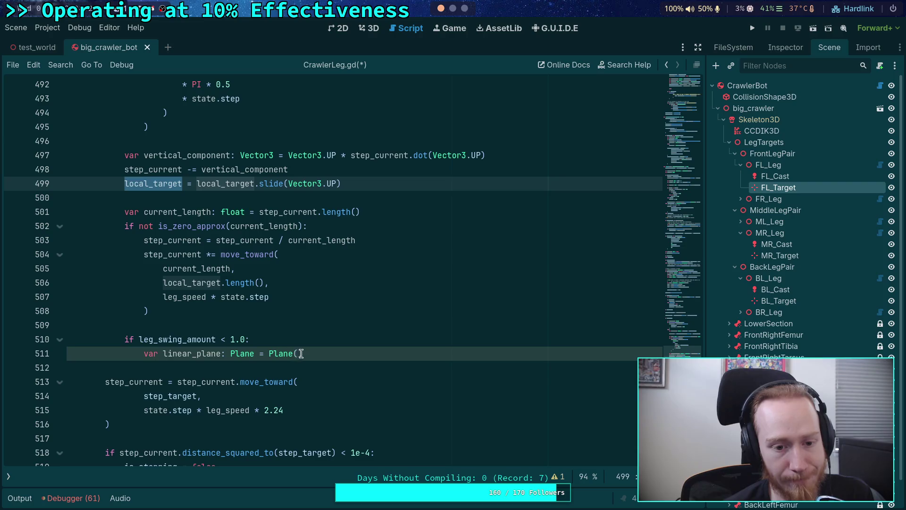
pyautogui.scroll(5, 317, 273)
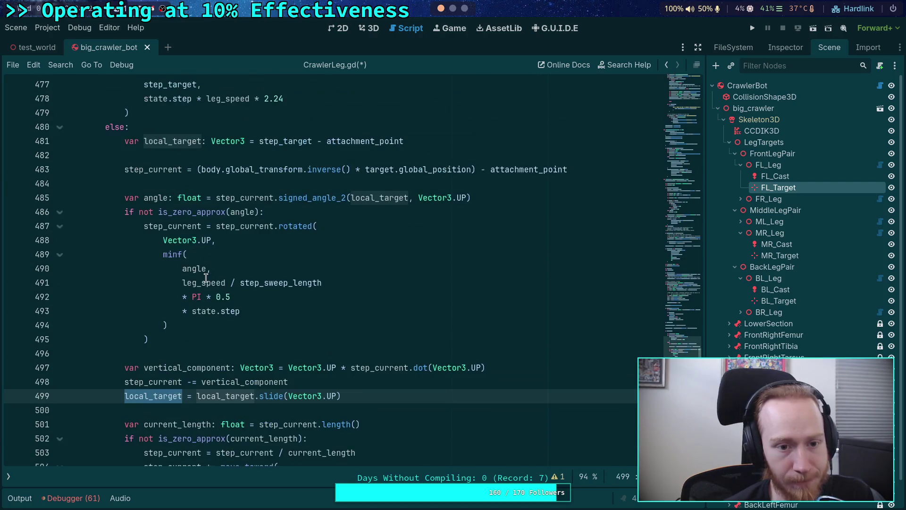
pyautogui.scroll(-4, 206, 278)
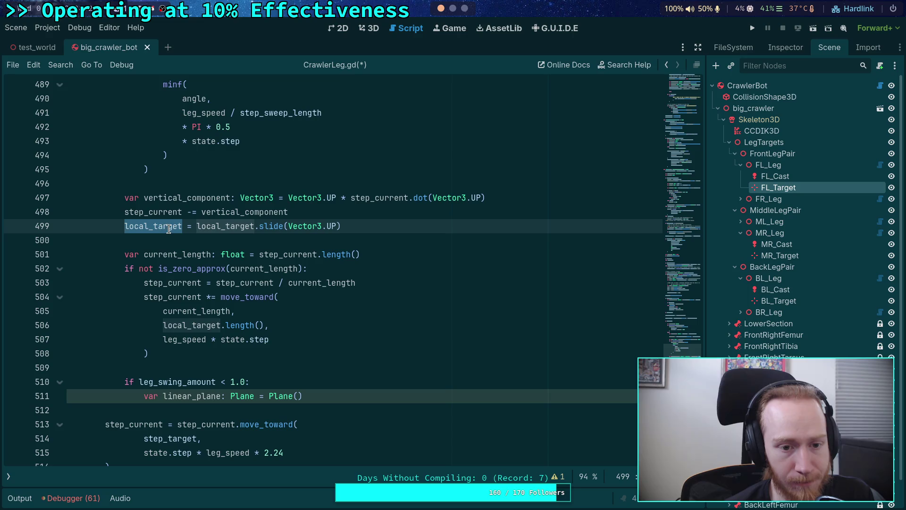
pyautogui.press('Left')
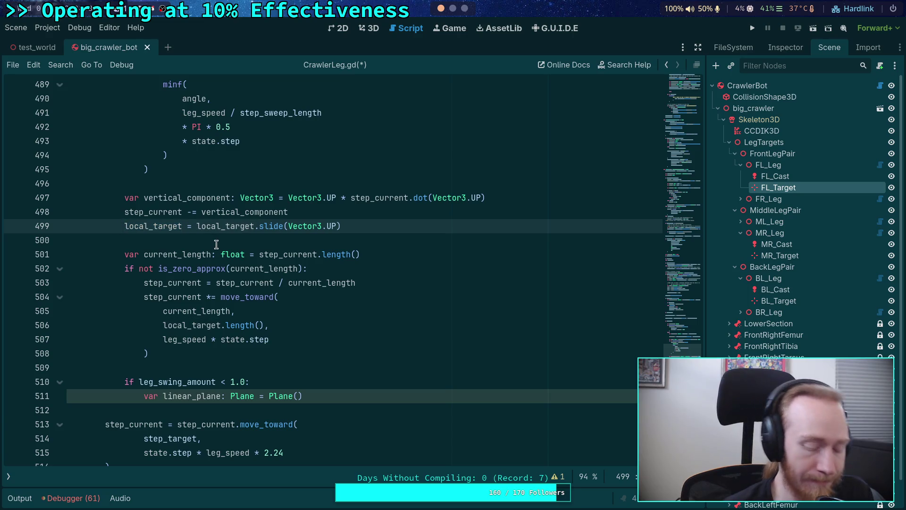
pyautogui.write('var ')
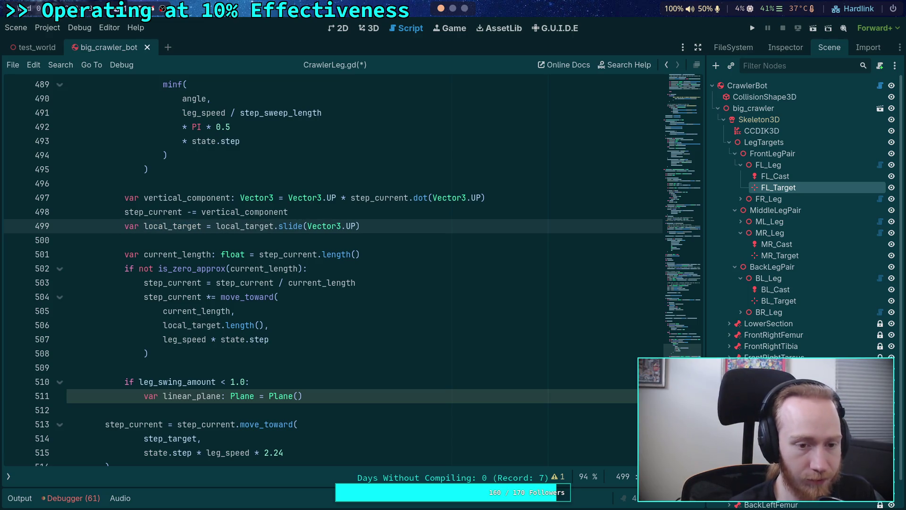
pyautogui.write('flat_')
# Step: Copy flat_local_target over local_target on line 506, then start typing step_c inside Plane()
pyautogui.doubleClick(174, 228)
pyautogui.rightClick(175, 228)
pyautogui.click(196, 277)
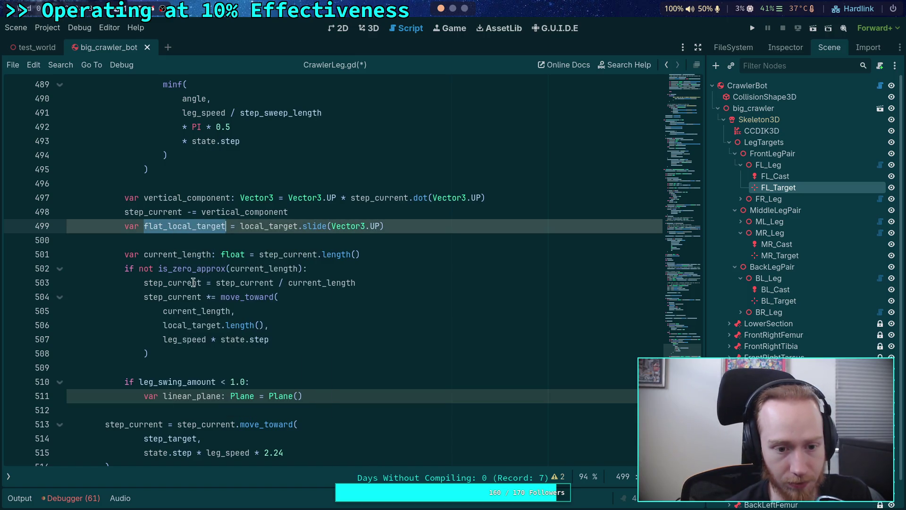
pyautogui.doubleClick(180, 325)
pyautogui.hotkey('ctrl', 'v')
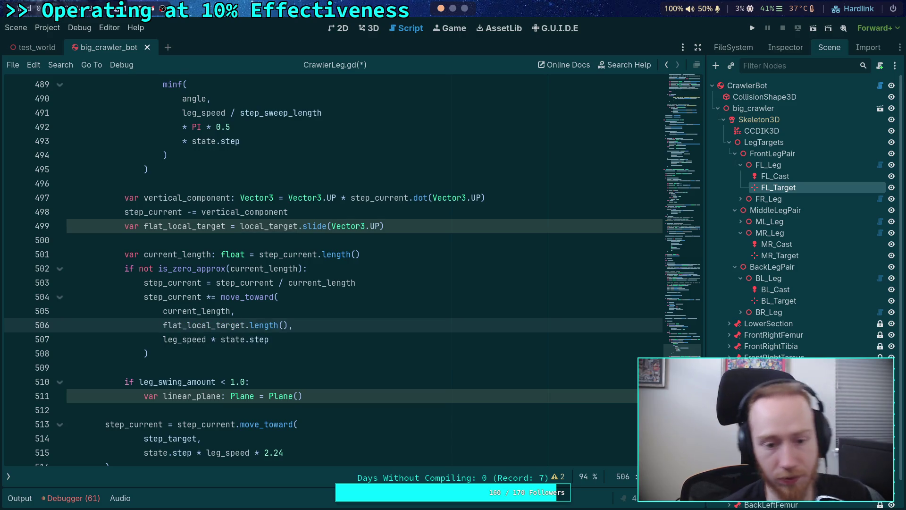
pyautogui.click(299, 395)
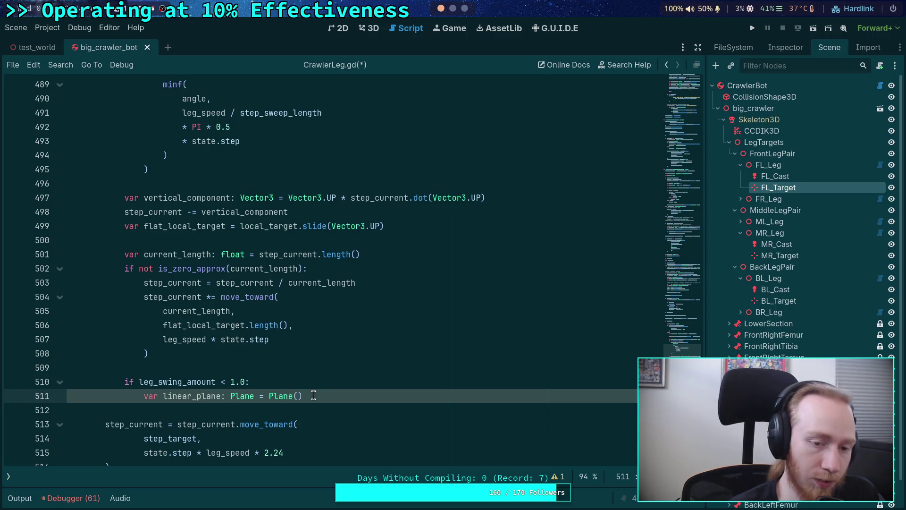
pyautogui.write('step')
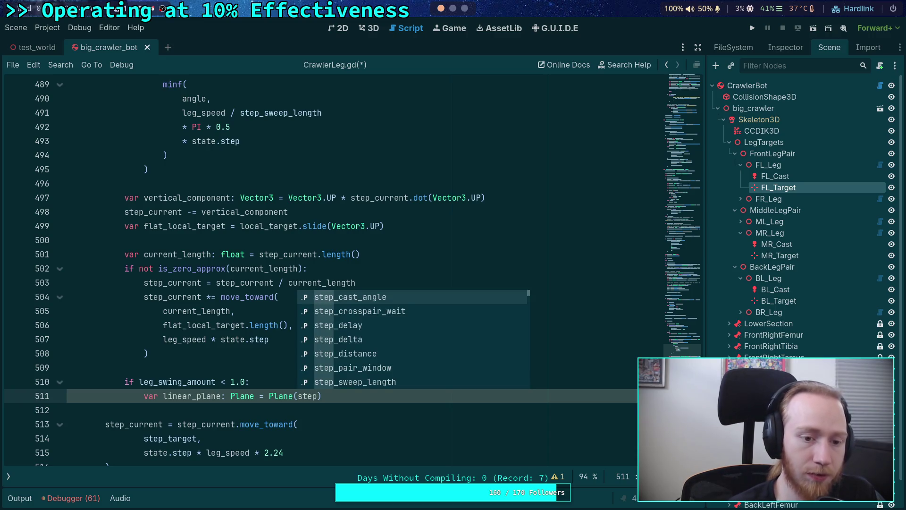
pyautogui.write('_c')
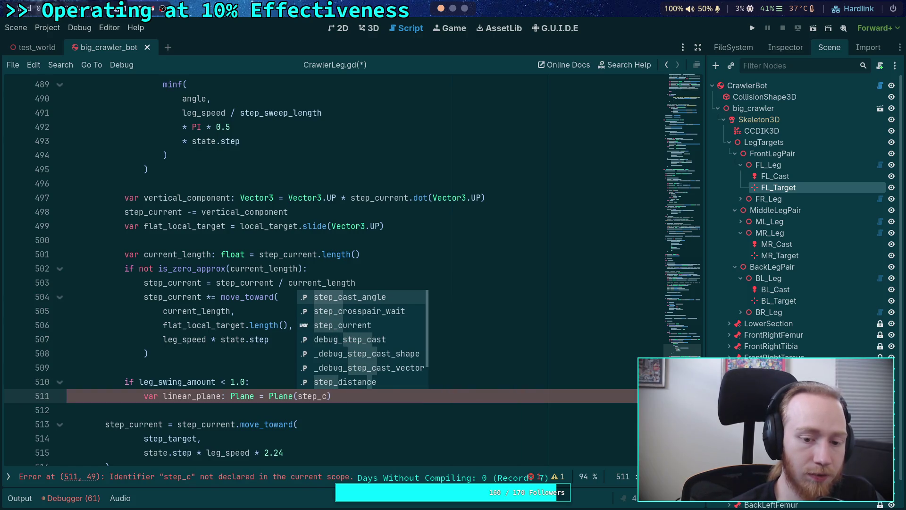
# Step: Fill linear_plane as Plane(step_current + vertical_component, local_target)
pyautogui.press('Down')
pyautogui.press('Down')
pyautogui.press('Return')
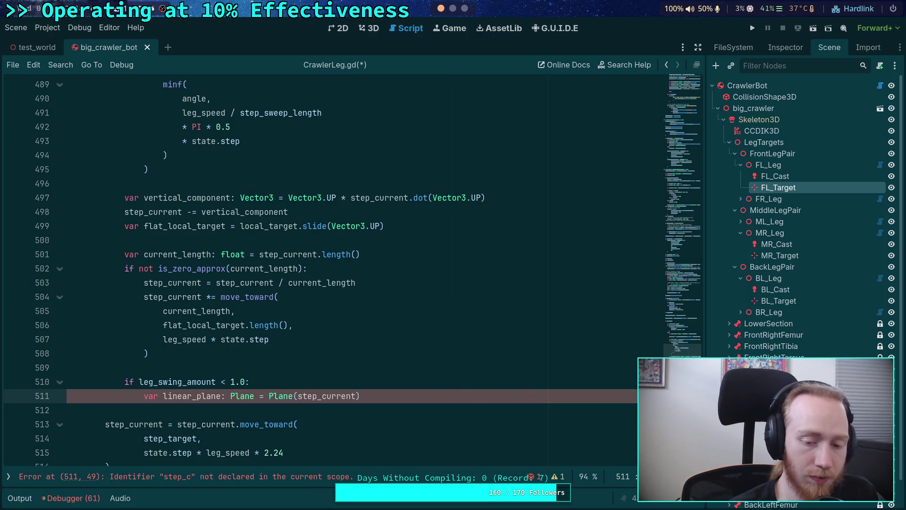
pyautogui.write('+ vert')
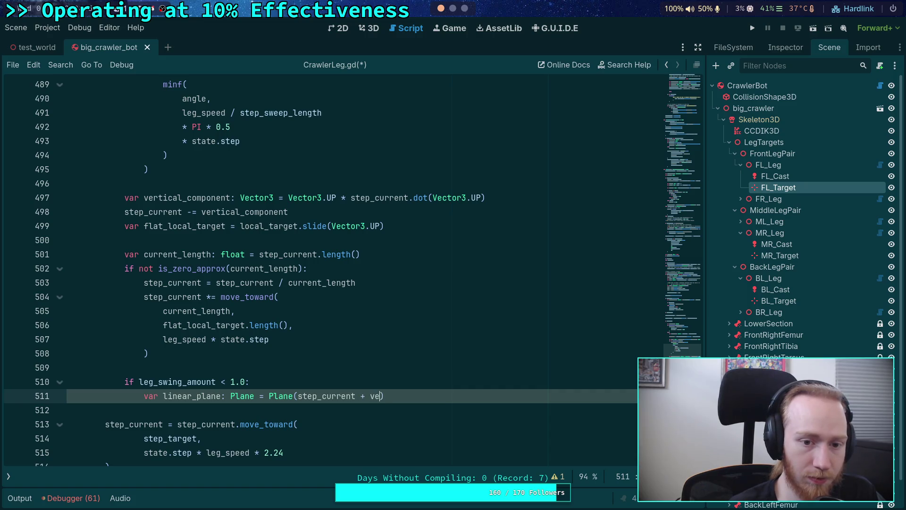
pyautogui.press('Return')
pyautogui.write(', ')
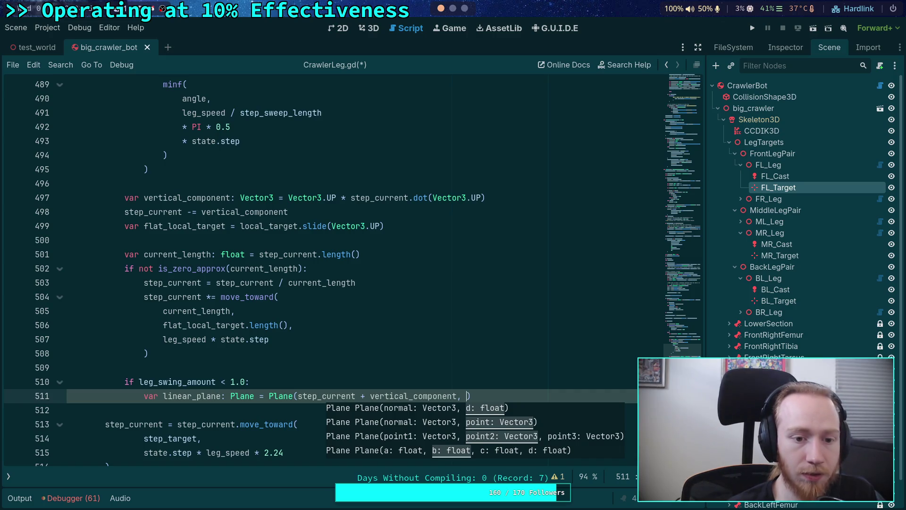
pyautogui.write('local_t')
pyautogui.press('Return')
pyautogui.write(',')
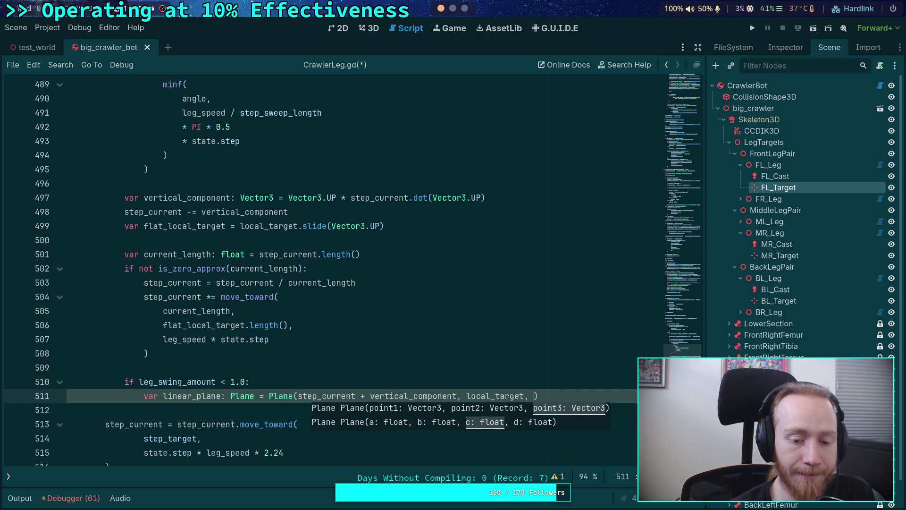
pyautogui.write('loc')
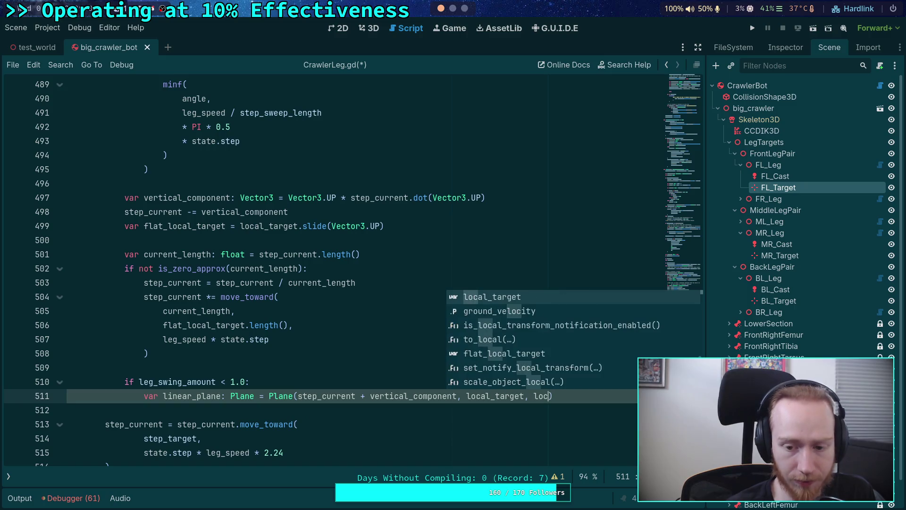
pyautogui.press('Return')
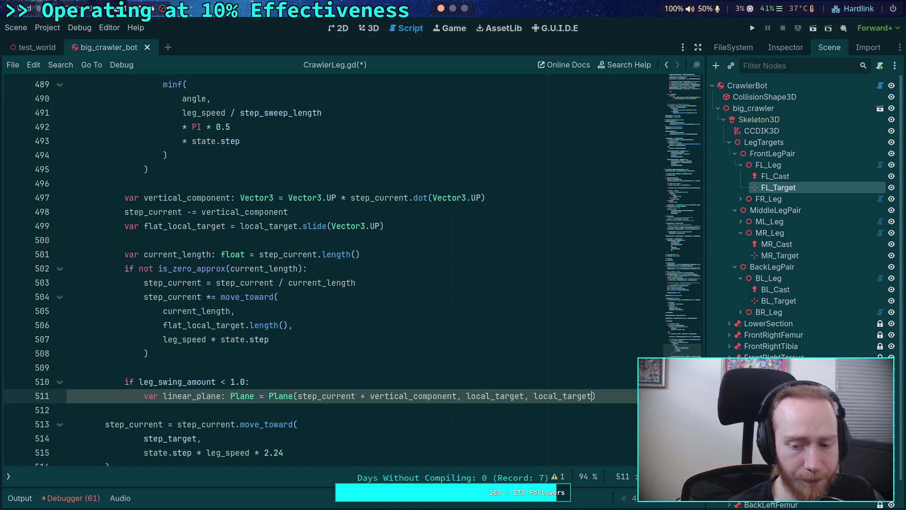
pyautogui.press('BackSpace')
pyautogui.press('BackSpace')
pyautogui.press('BackSpace')
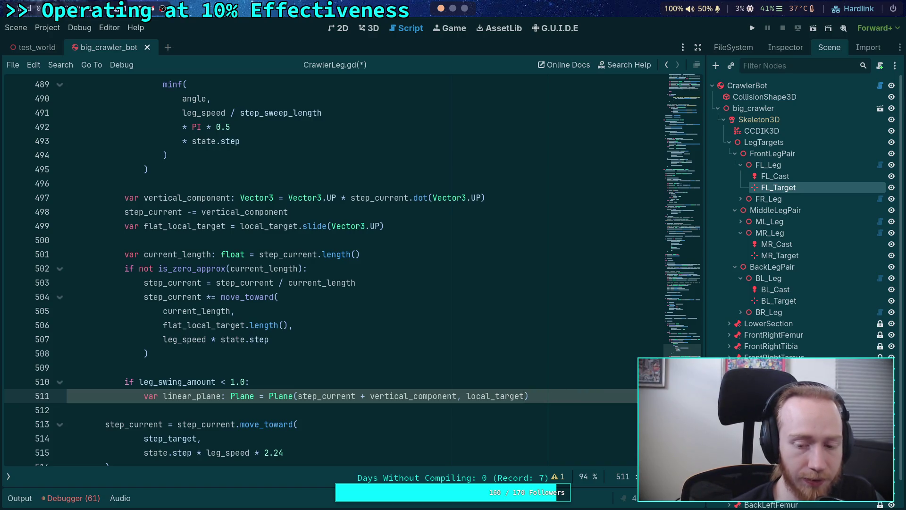
# Step: Open a line above linear_plane and start var normal: Vector3 = (local_target
pyautogui.press('Up')
pyautogui.press('Return')
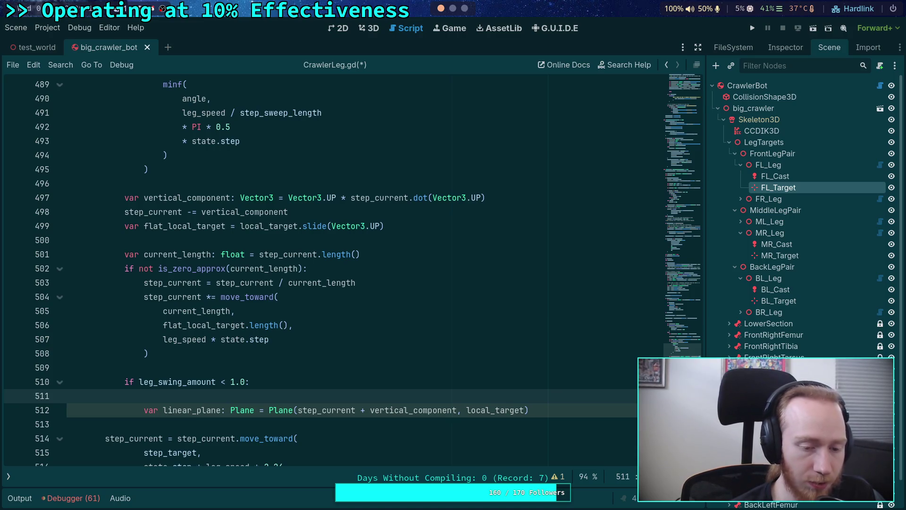
pyautogui.write('var normal:')
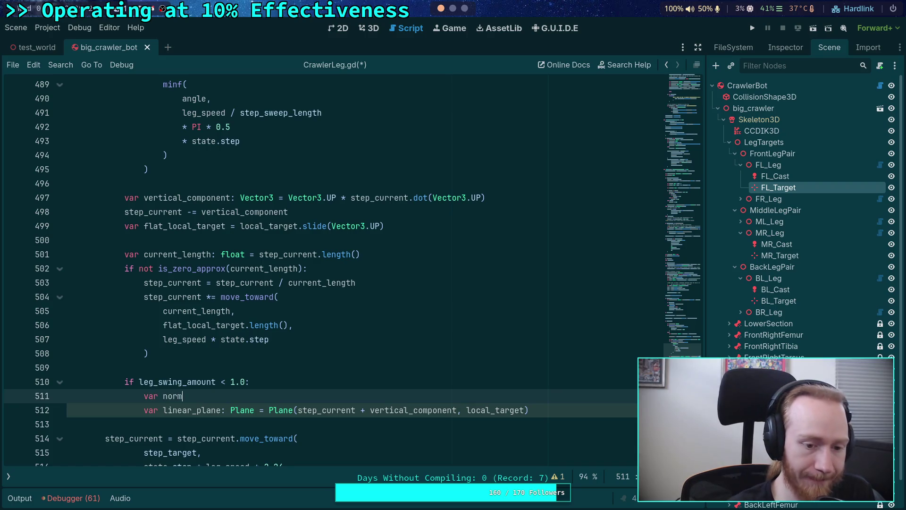
pyautogui.press('BackSpace')
pyautogui.press('BackSpace')
pyautogui.press('BackSpace')
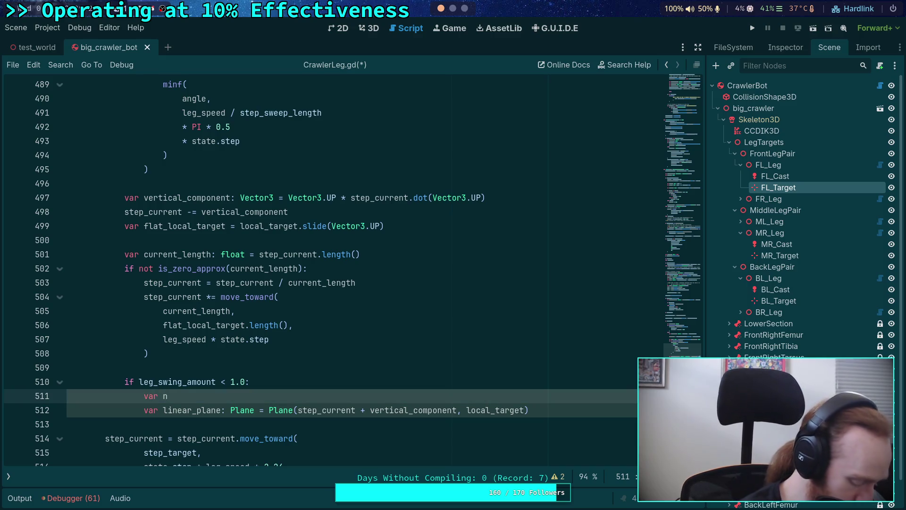
pyautogui.write('orma')
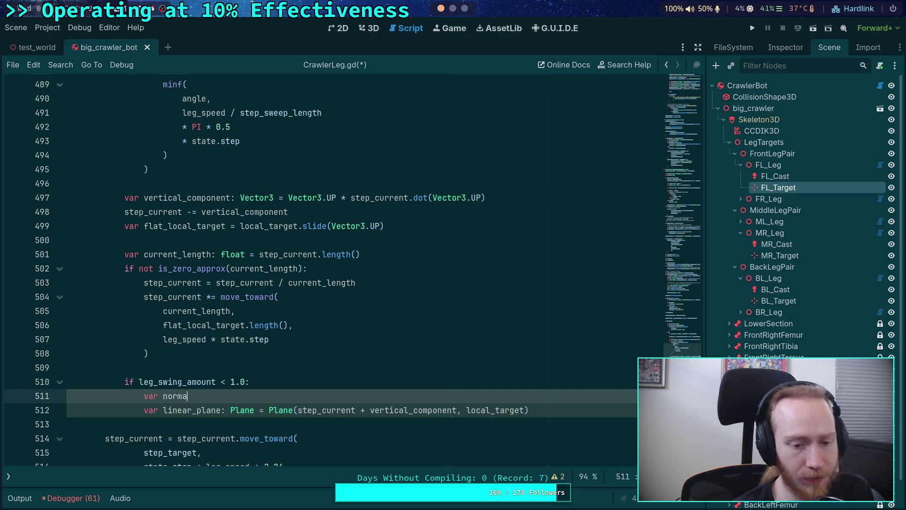
pyautogui.write('l: Vector3 = ')
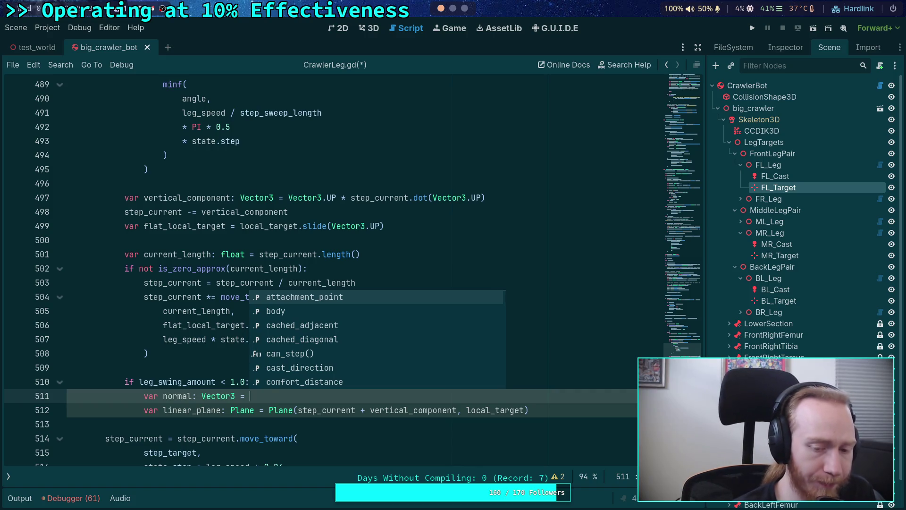
pyautogui.write('(')
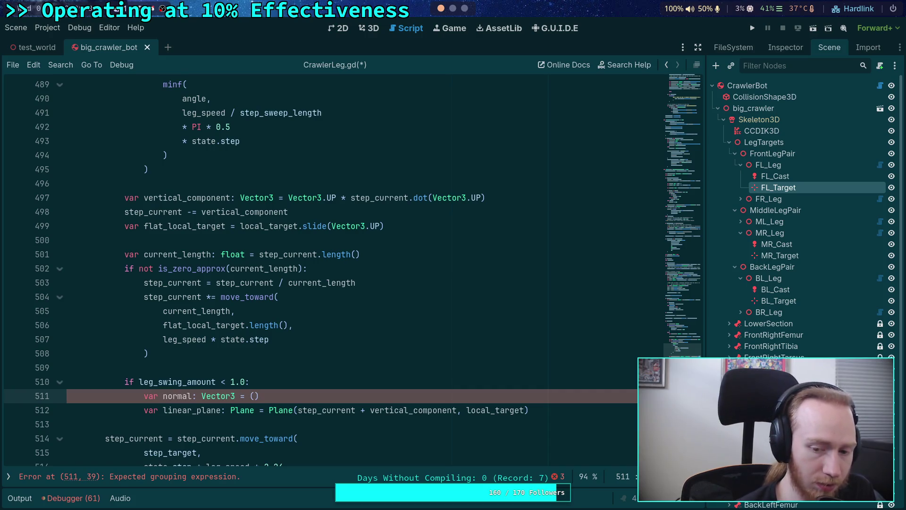
pyautogui.write('local_tar')
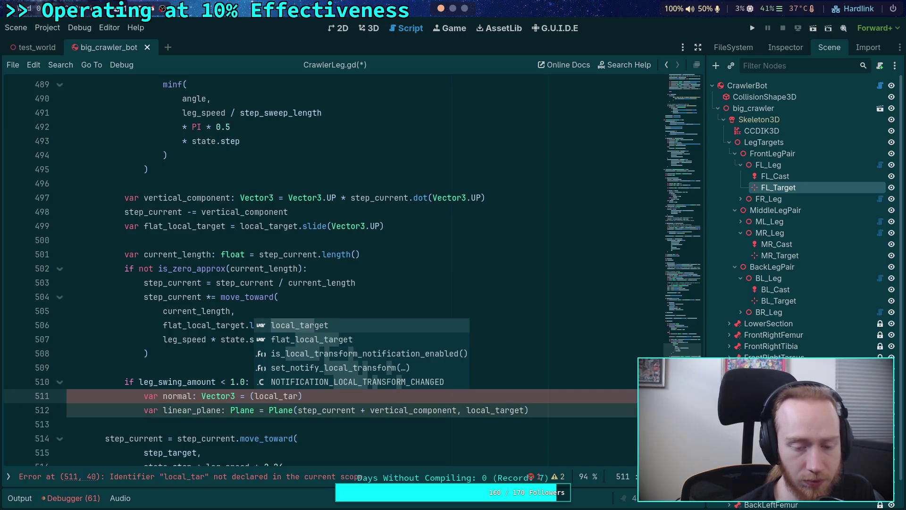
pyautogui.press('Return')
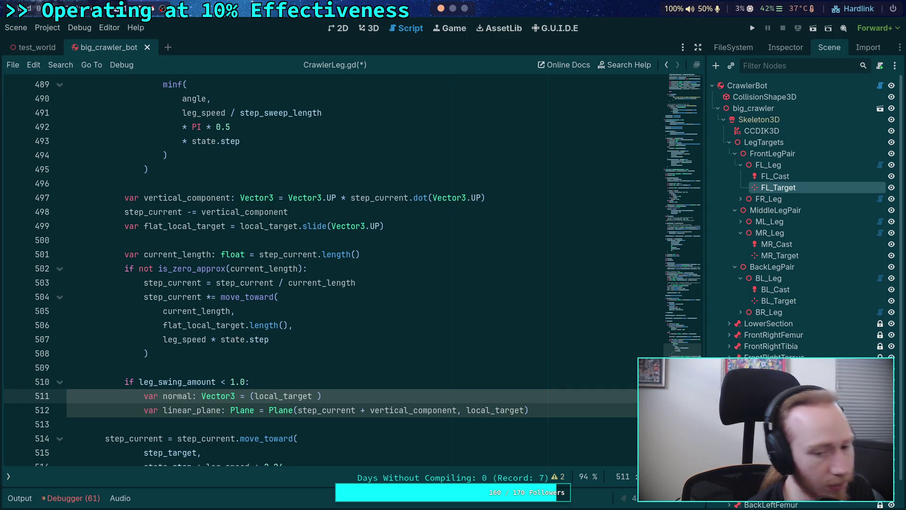
# Step: Make normal's expression (flat_local_target - step_current).cross(Vector3.UP)
pyautogui.press('BackSpace')
pyautogui.press('BackSpace')
pyautogui.press('BackSpace')
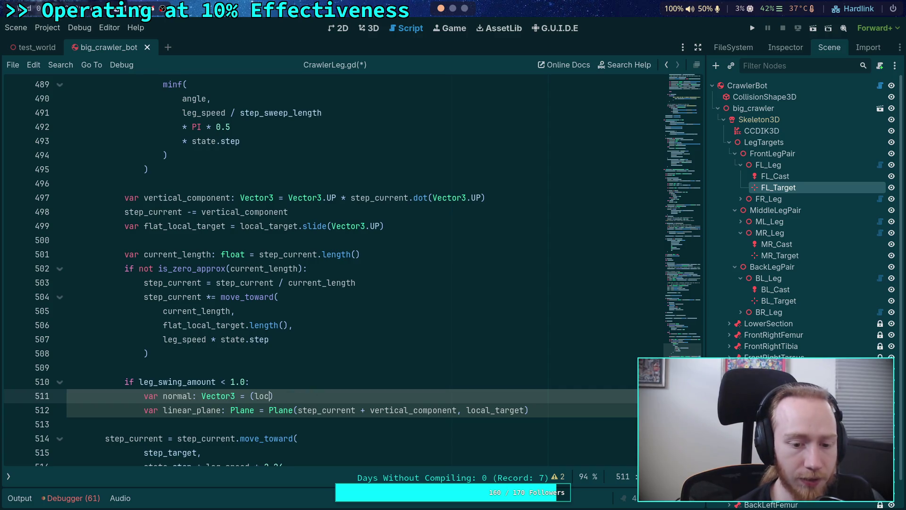
pyautogui.write('flat')
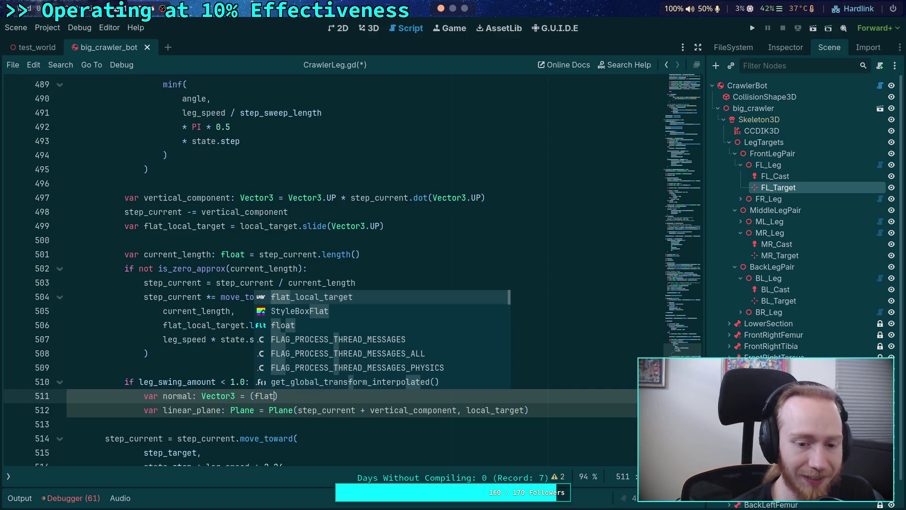
pyautogui.press('Return')
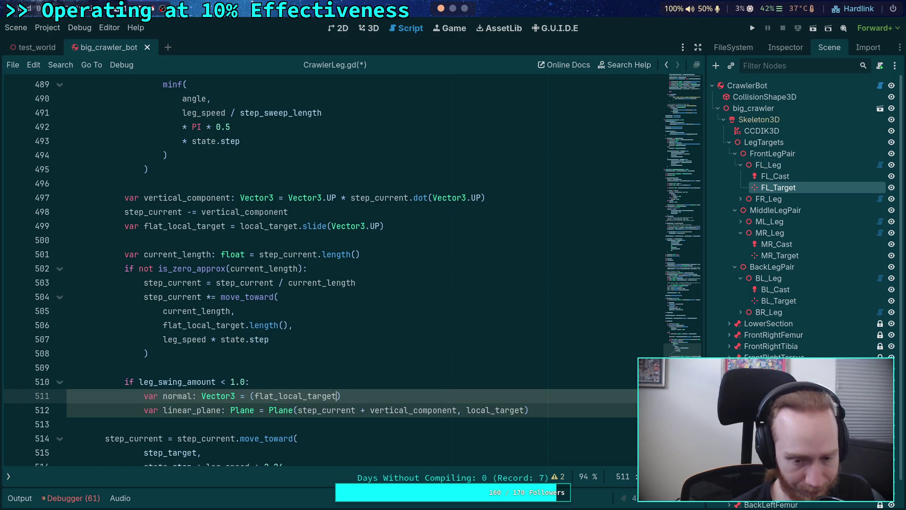
pyautogui.write('- step_c')
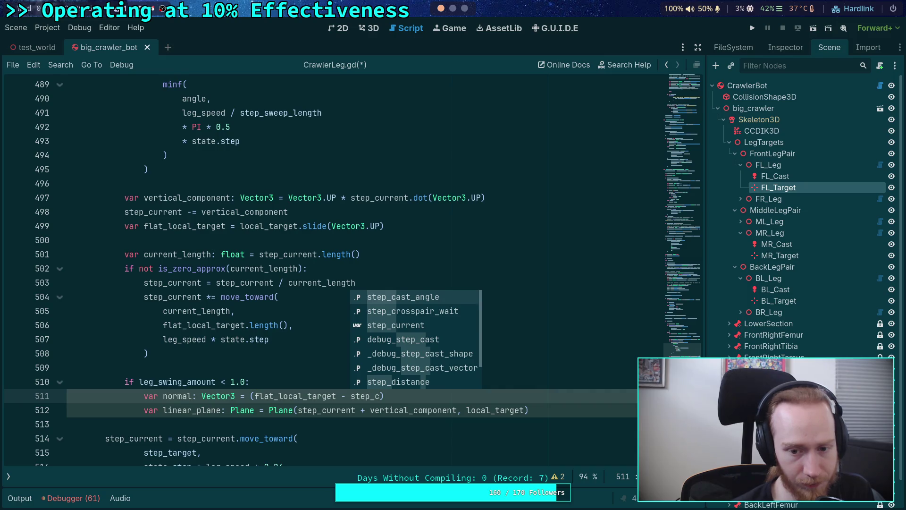
pyautogui.press('Down')
pyautogui.press('Down')
pyautogui.press('Return')
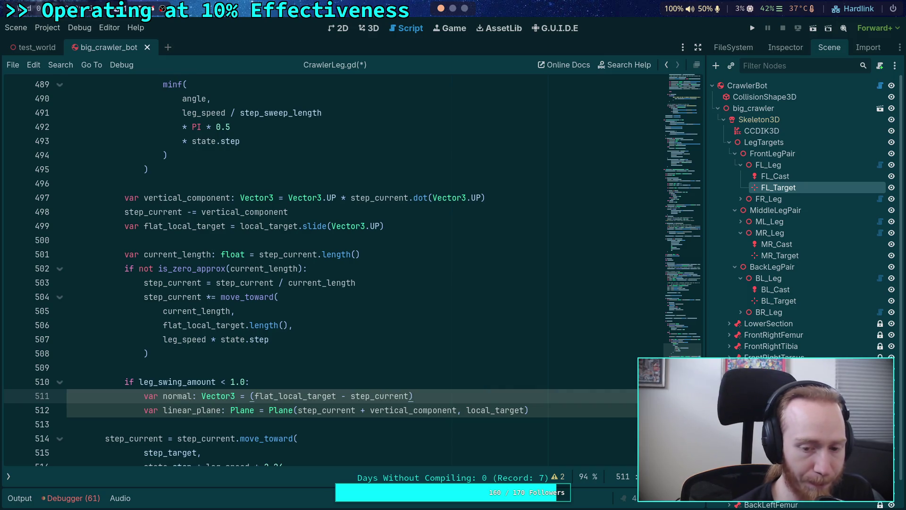
pyautogui.press('Right')
pyautogui.write('.cr')
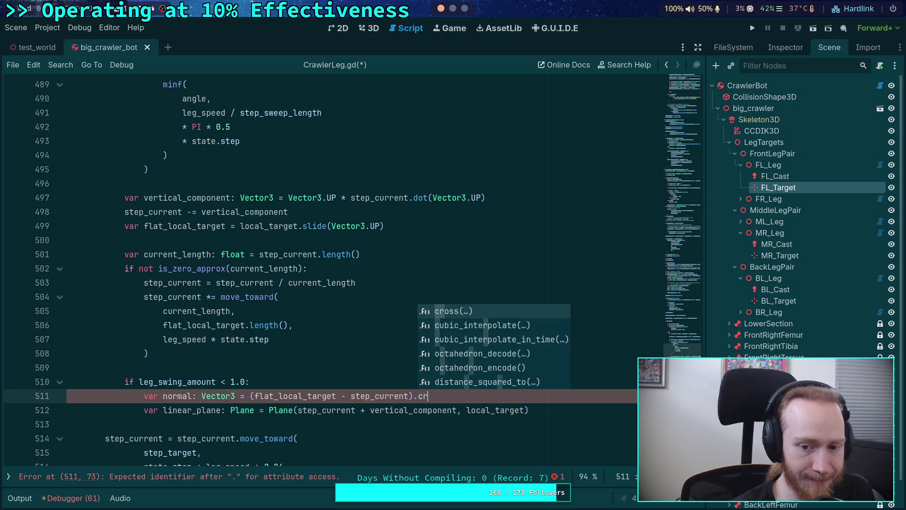
pyautogui.press('Return')
pyautogui.write('Vector3.UP')
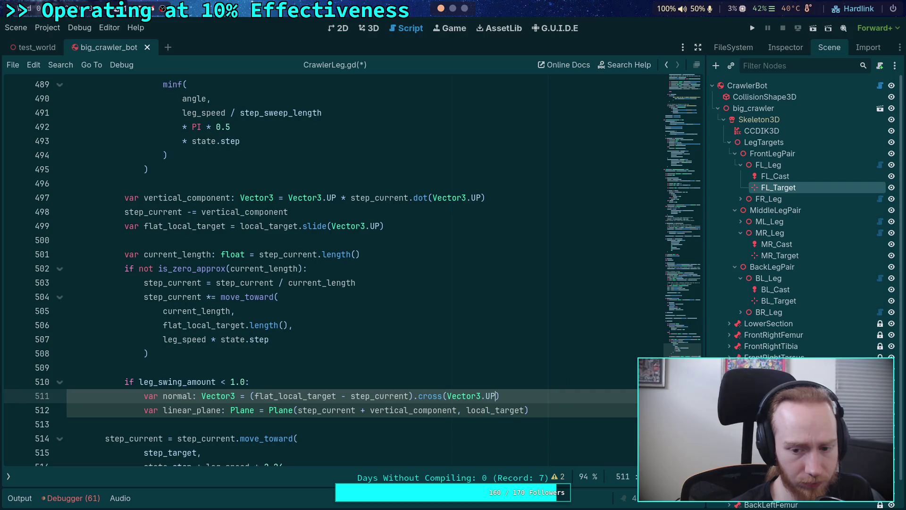
pyautogui.press('Right')
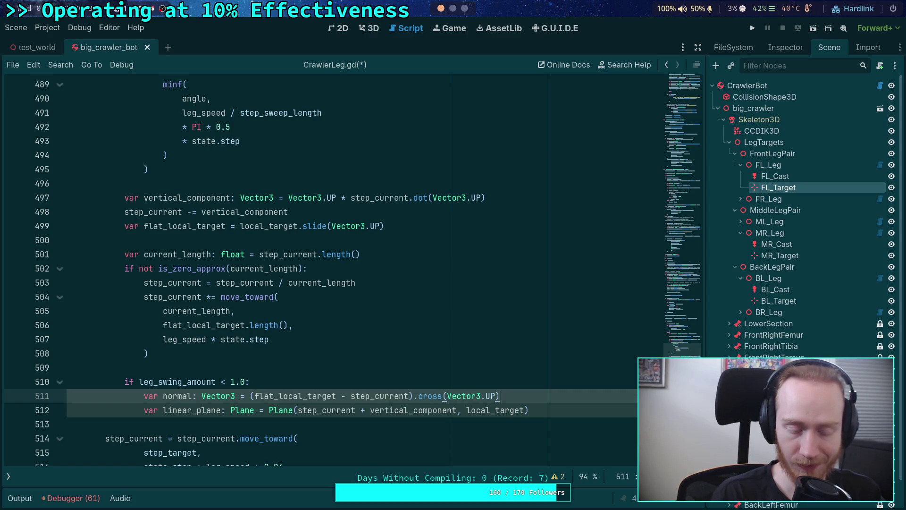
# Step: Normalize normal and change linear_plane's arguments to Plane(normal, step_current)
pyautogui.write('.norm')
pyautogui.press('Return')
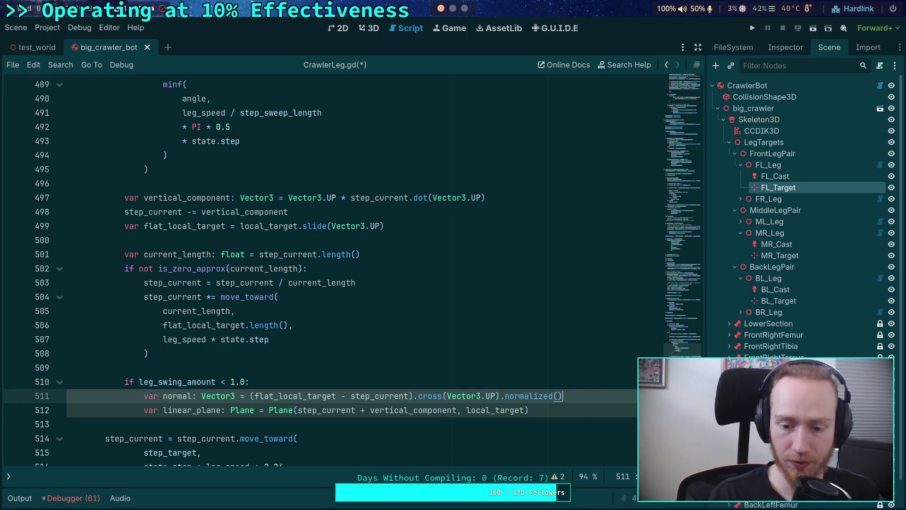
pyautogui.press('Down')
pyautogui.press('Left')
pyautogui.hotkey('shift', 'Left')
pyautogui.hotkey('shift', 'Left')
pyautogui.hotkey('shift', 'Left')
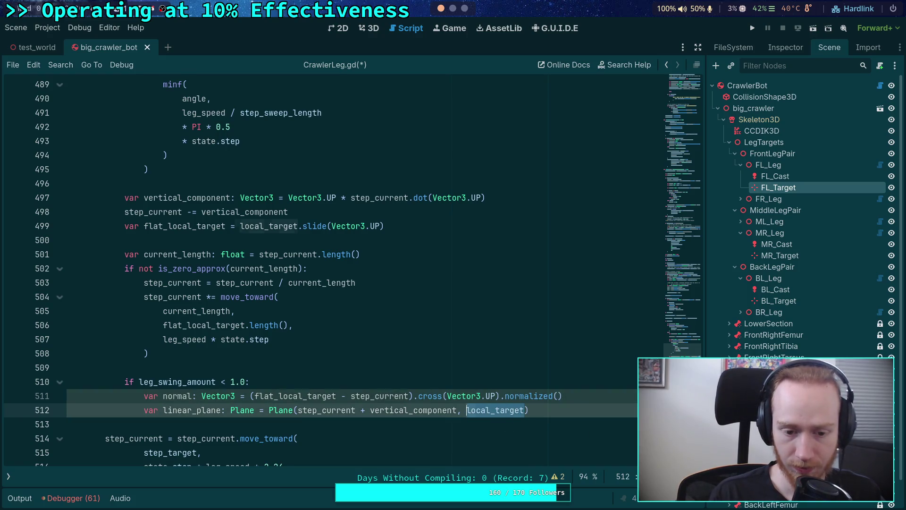
pyautogui.hotkey('shift', 'Left')
pyautogui.hotkey('shift', 'Left')
pyautogui.hotkey('shift', 'Left')
pyautogui.write('normal')
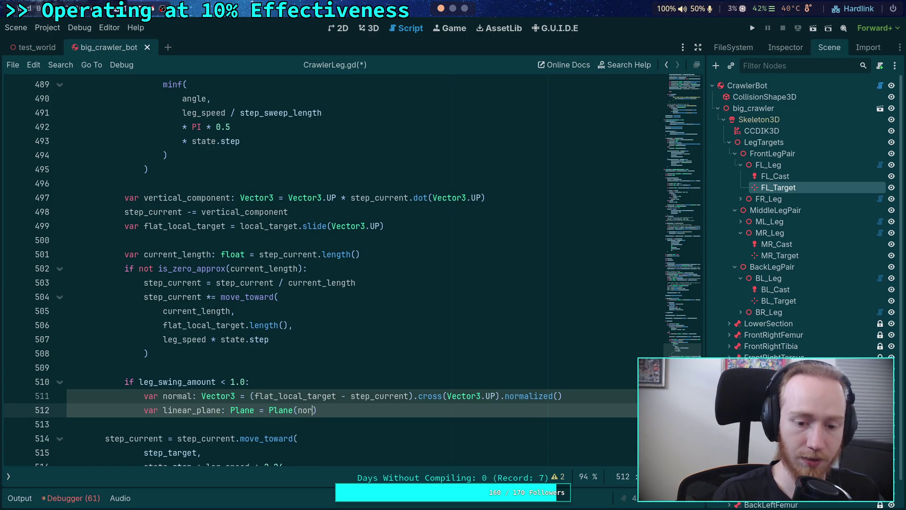
pyautogui.write(', ')
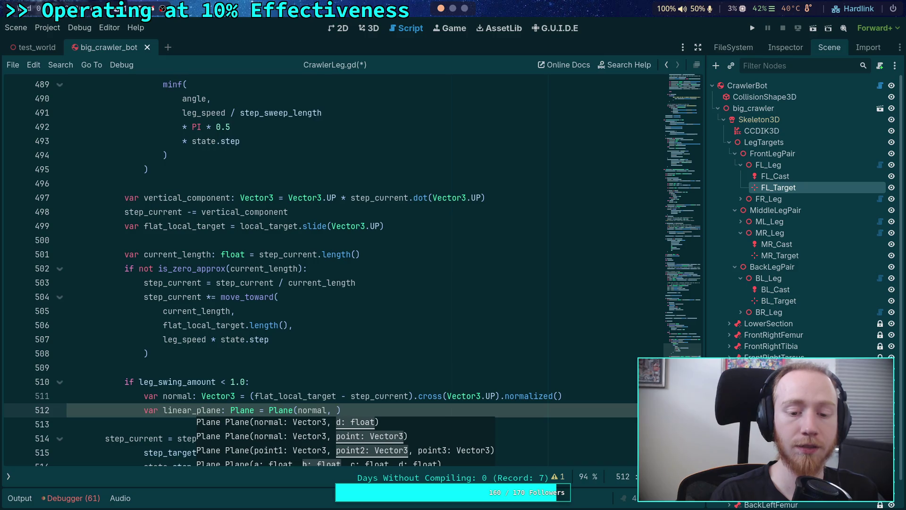
pyautogui.write('ste')
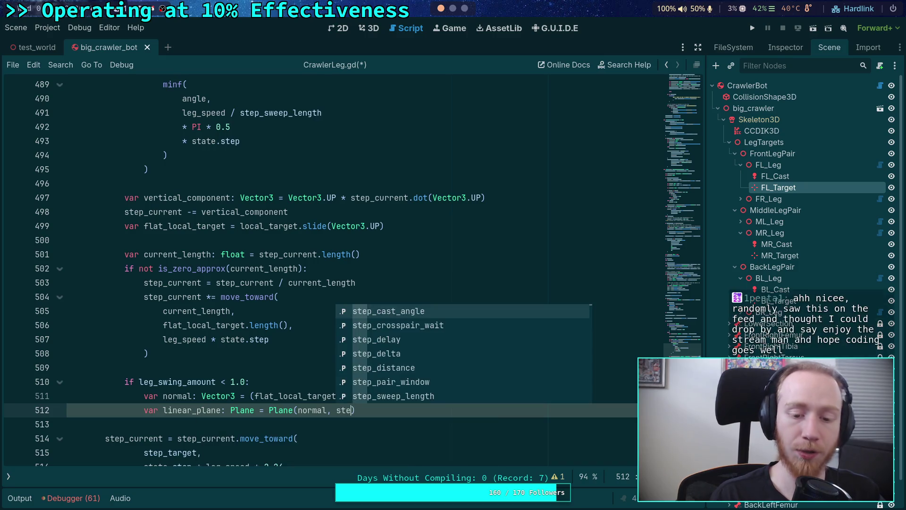
pyautogui.press('Down')
pyautogui.press('Down')
pyautogui.press('Down')
pyautogui.press('Down')
pyautogui.write('p_cur')
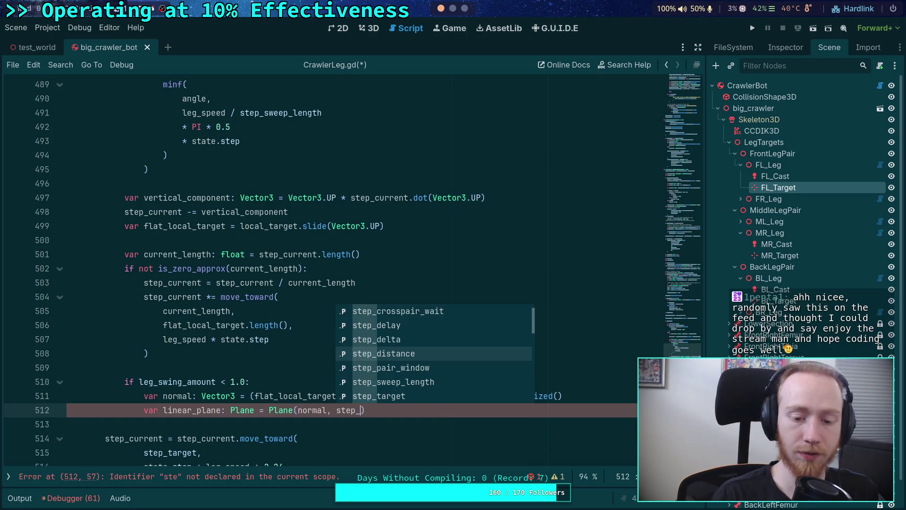
pyautogui.press('Return')
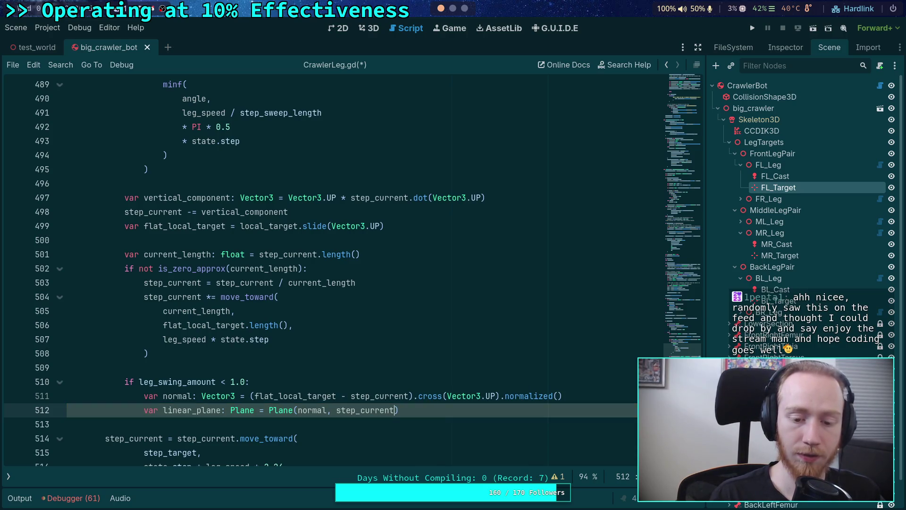
# Step: Replace step_current with flat_local_target as the plane's point and add an empty line below
pyautogui.hotkey('ctrl', 'shift', 'Left')
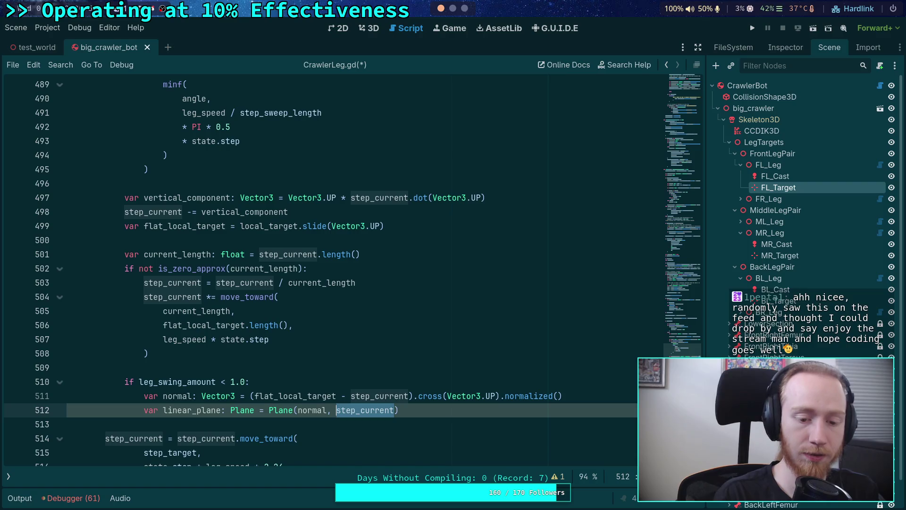
pyautogui.write('flat_l')
pyautogui.press('Return')
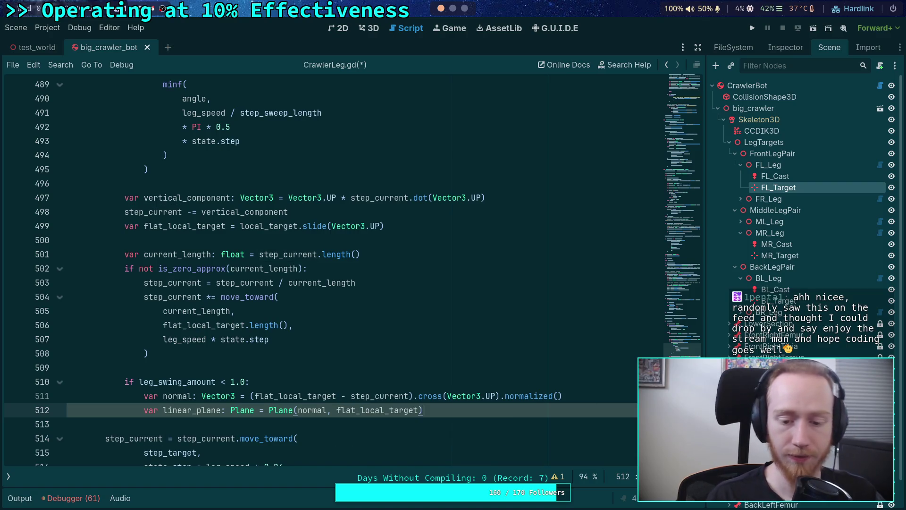
pyautogui.press('Return')
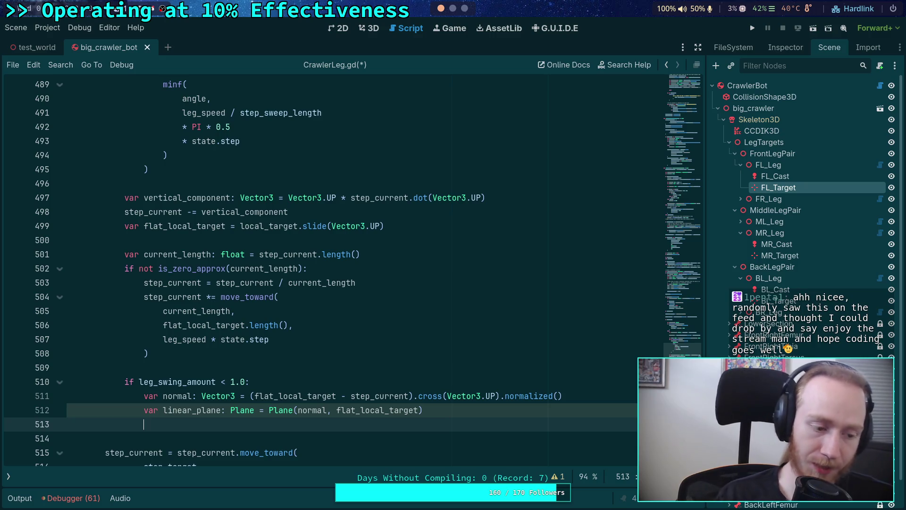
pyautogui.scroll(-1, 395, 381)
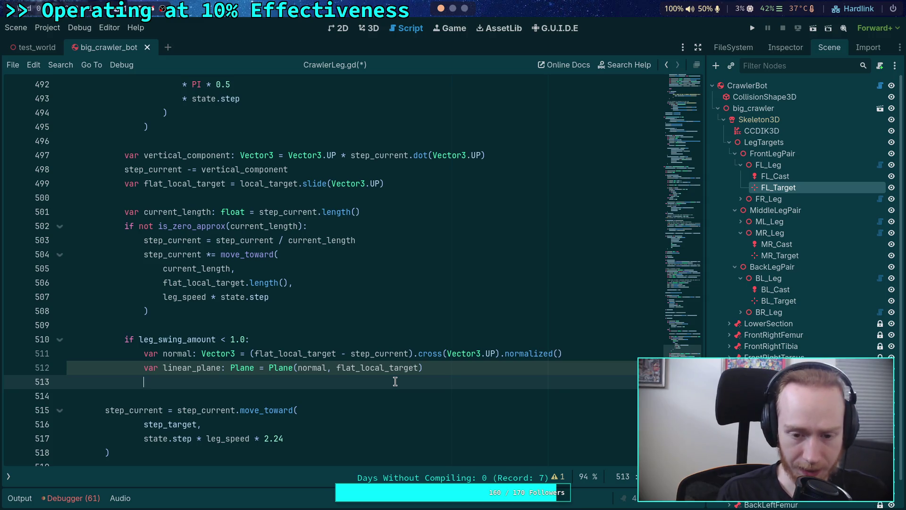
# Step: Start a bare 'var' declaration on line 513, below linear_plane in the swing branch
pyautogui.write('var')
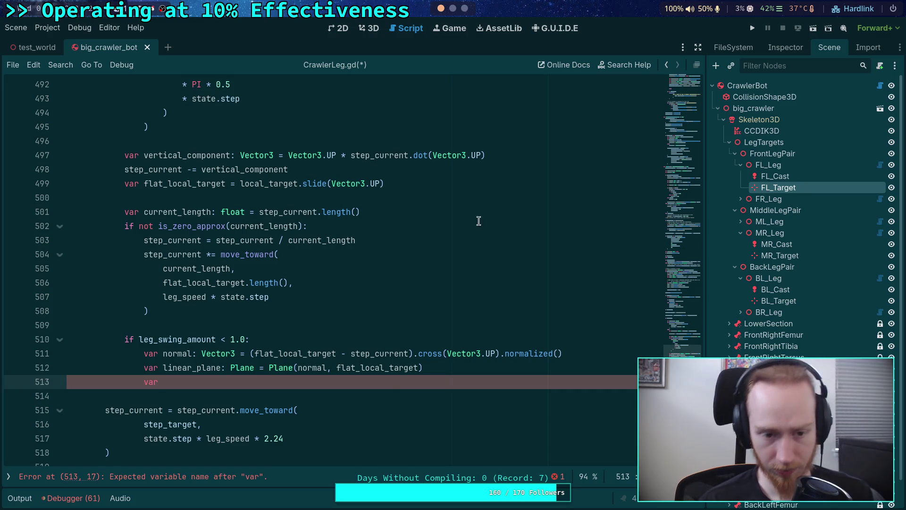
pyautogui.doubleClick(368, 354)
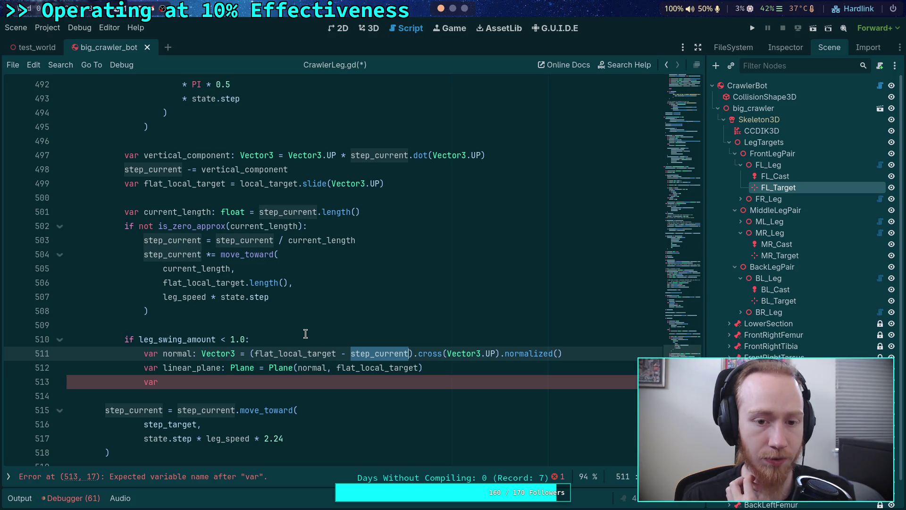
pyautogui.scroll(4, 304, 330)
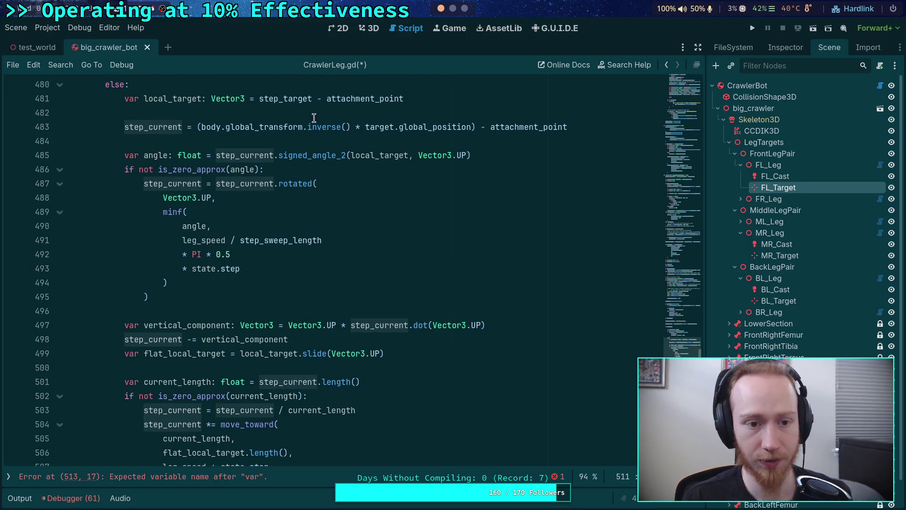
# Step: Add a new line 483 declaring 'var current_point: Vector3 =' above the step_current assignment
pyautogui.click(296, 112)
pyautogui.press('Return')
pyautogui.write('v')
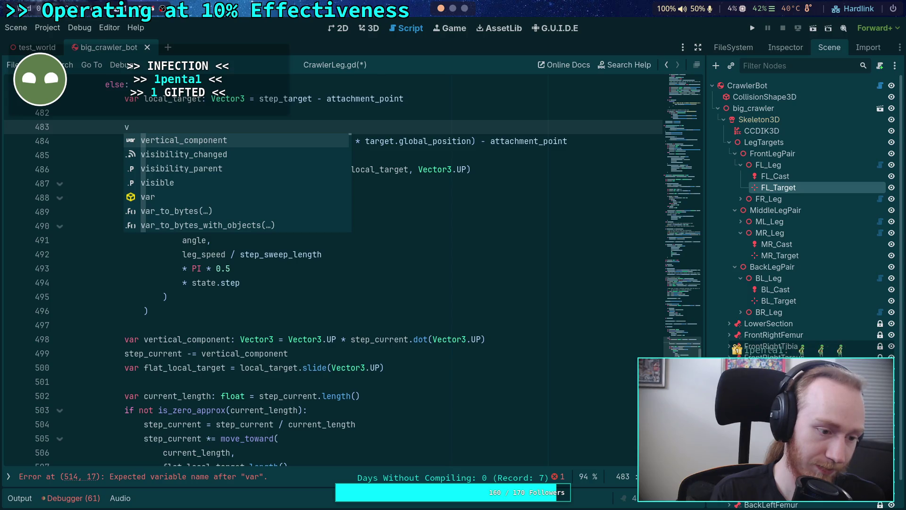
pyautogui.write('ar')
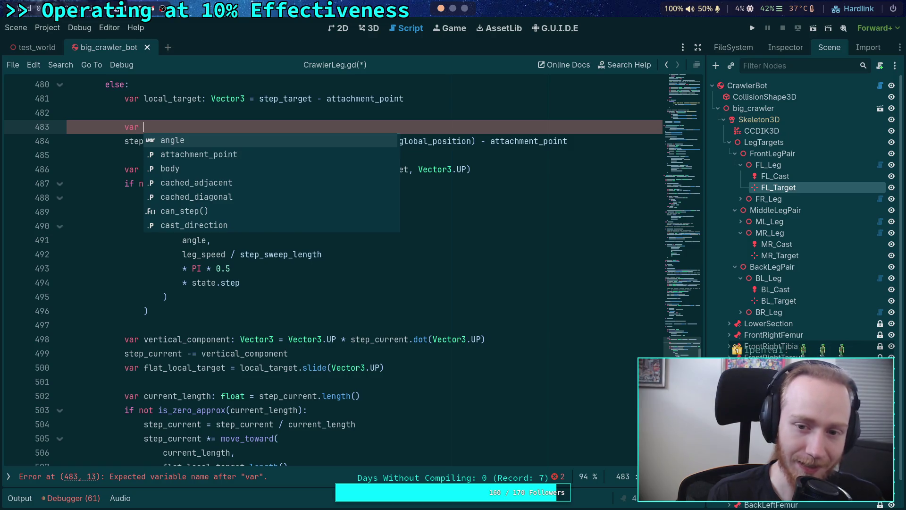
pyautogui.press('Escape')
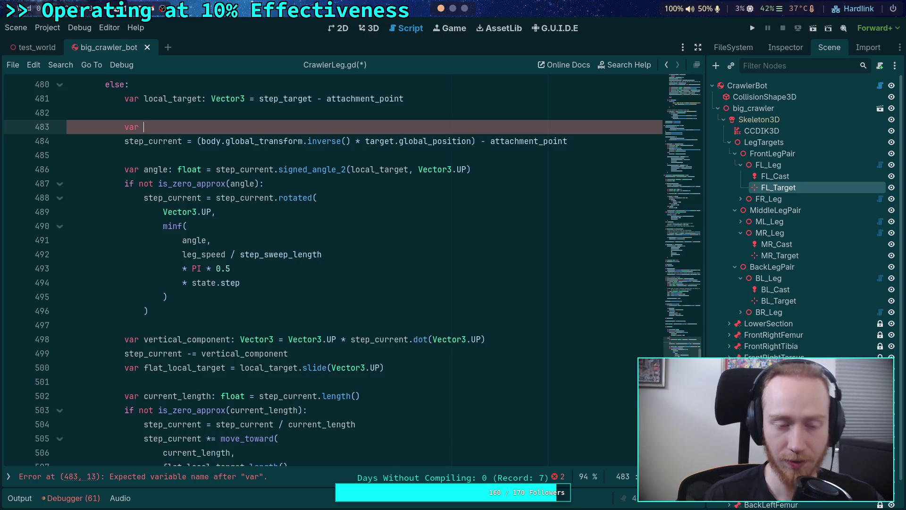
pyautogui.click(123, 141)
pyautogui.click(201, 124)
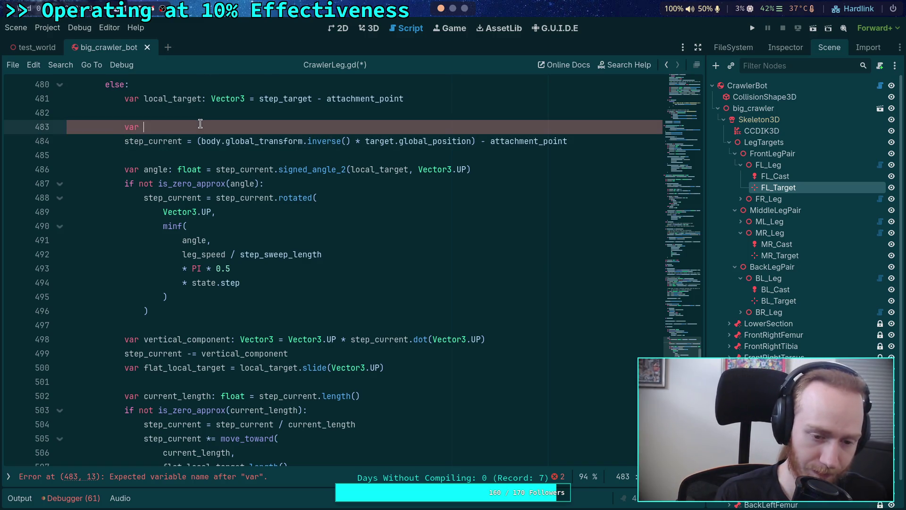
pyautogui.hotkey('ctrl', 'z')
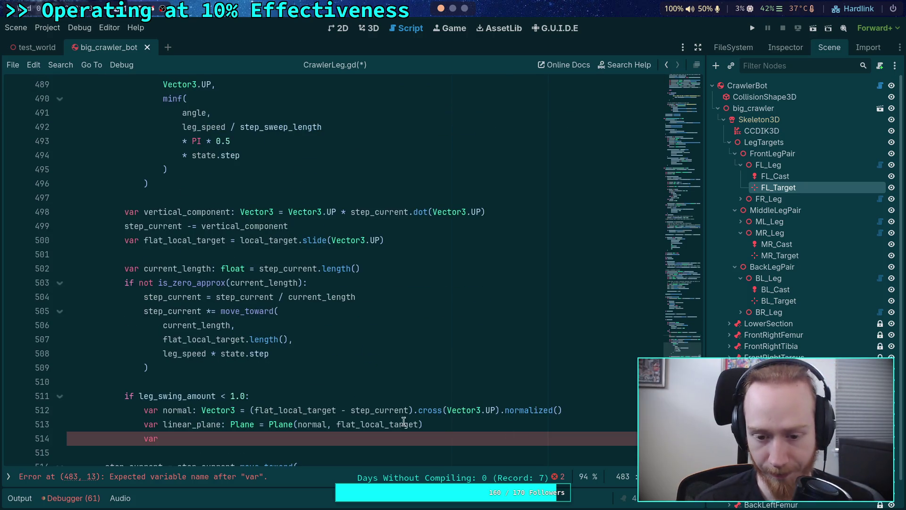
pyautogui.hotkey('ctrl', 'z')
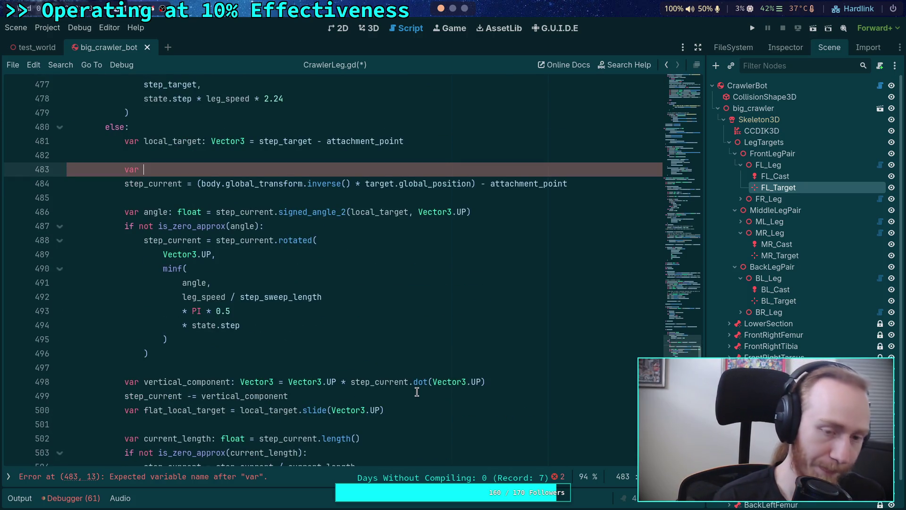
pyautogui.write('current_point: ')
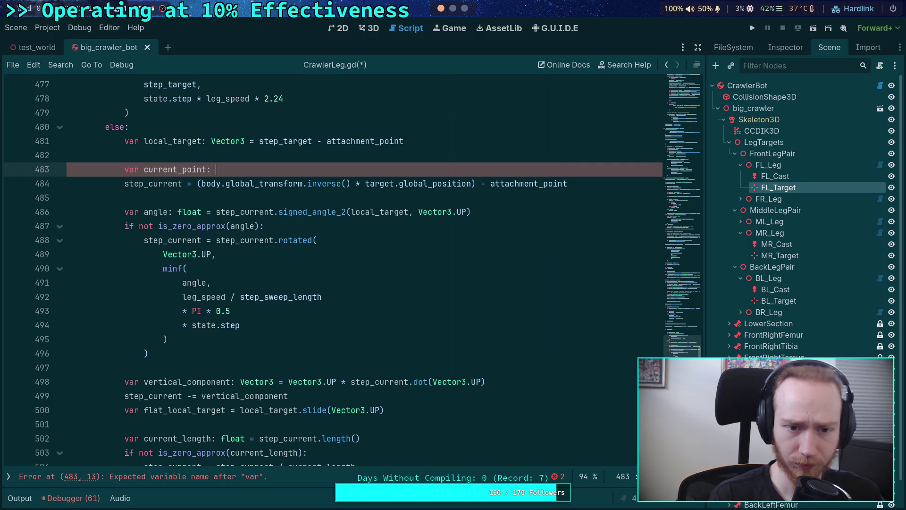
pyautogui.write('Vector3 =')
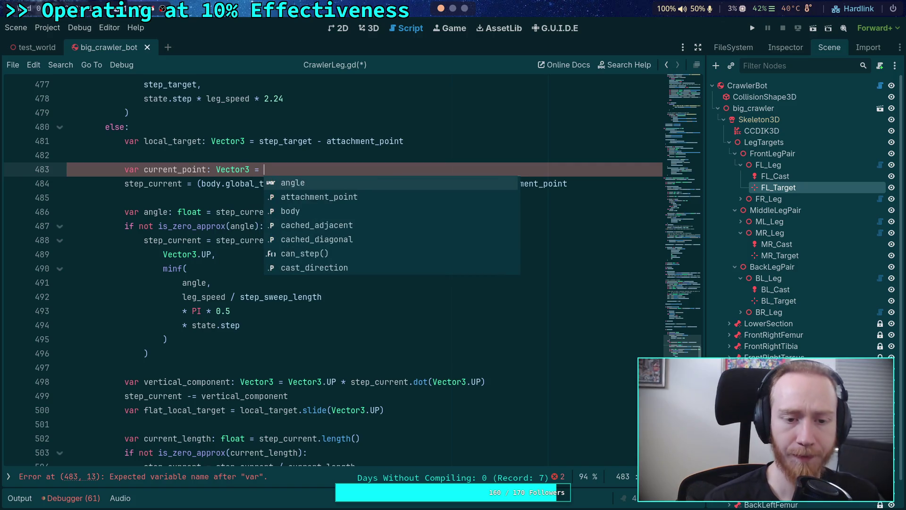
pyautogui.press('Escape')
# Step: Move the target position expression into current_point and assign step_current = current_point
pyautogui.moveTo(197, 184); pyautogui.dragTo(615, 178)
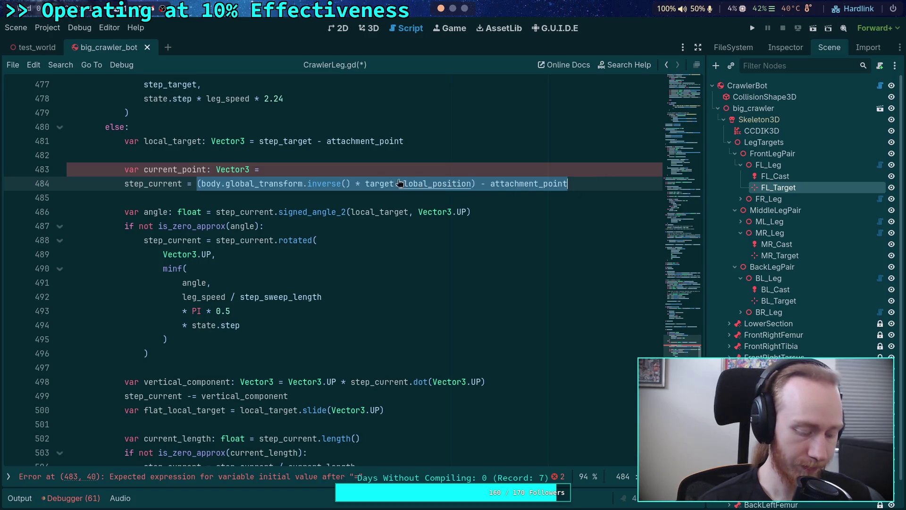
pyautogui.hotkey('ctrl', 'x')
pyautogui.press('Up')
pyautogui.press('End')
pyautogui.hotkey('ctrl', 'v')
pyautogui.press('Down')
pyautogui.write('current_point')
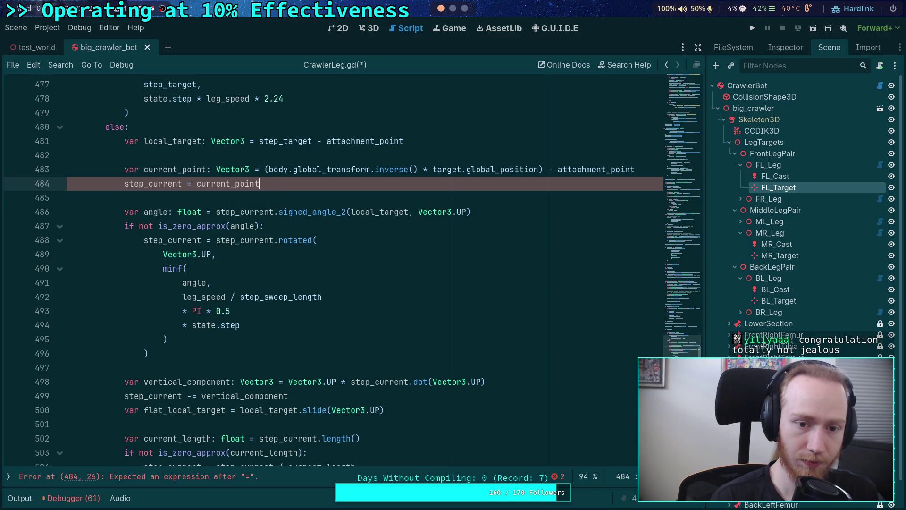
pyautogui.click(364, 282)
pyautogui.scroll(-1, 371, 304)
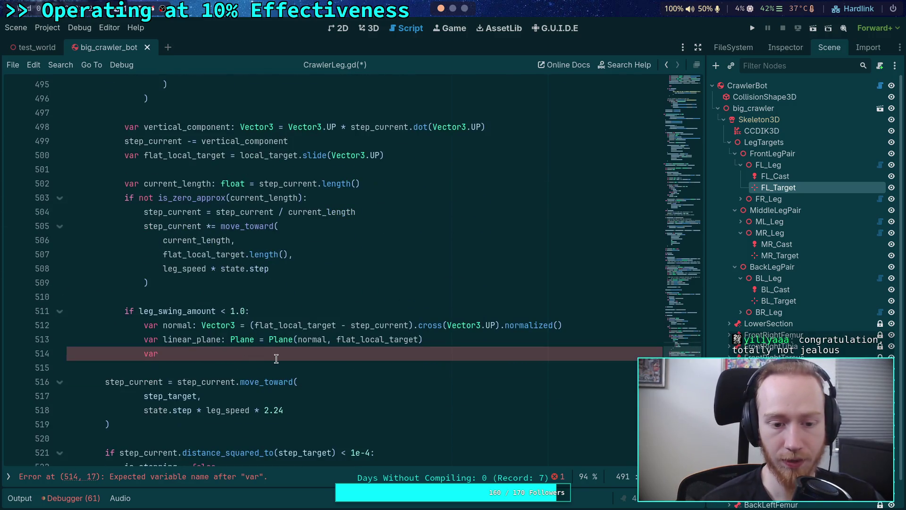
# Step: Replace step_current with current_point in the normal calculation on line 512
pyautogui.click(379, 325)
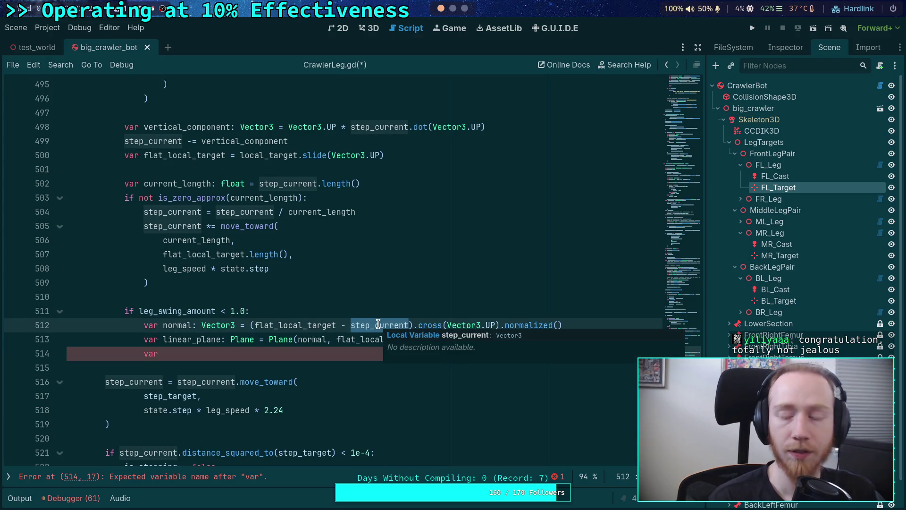
pyautogui.write('cerr')
pyautogui.press('BackSpace')
pyautogui.press('BackSpace')
pyautogui.press('BackSpace')
pyautogui.write('urr')
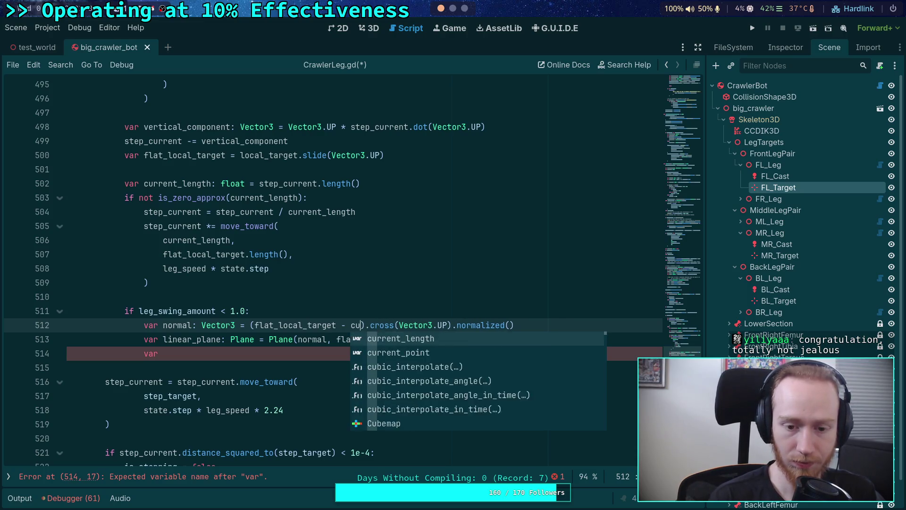
pyautogui.press('Down')
pyautogui.press('Return')
# Step: Try a .slide() call on current_point, then remove it and inspect flat_local_target
pyautogui.write('.slide')
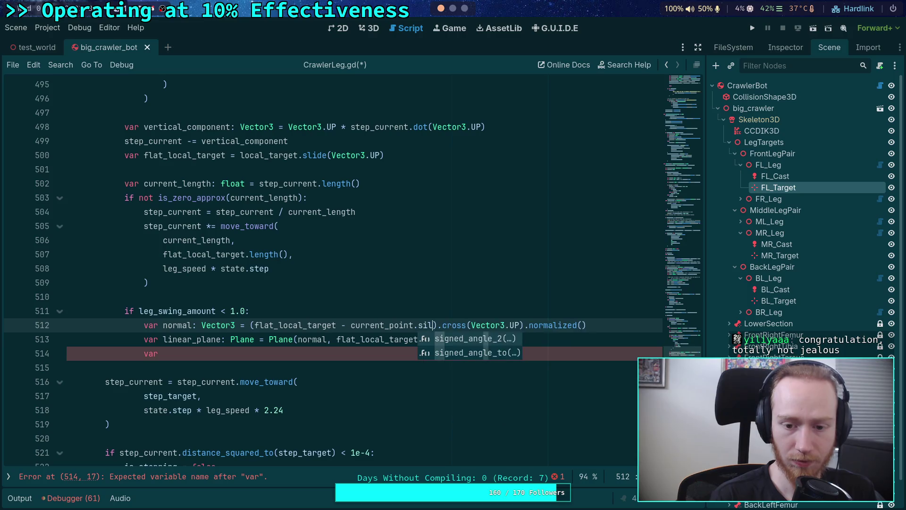
pyautogui.press('Return')
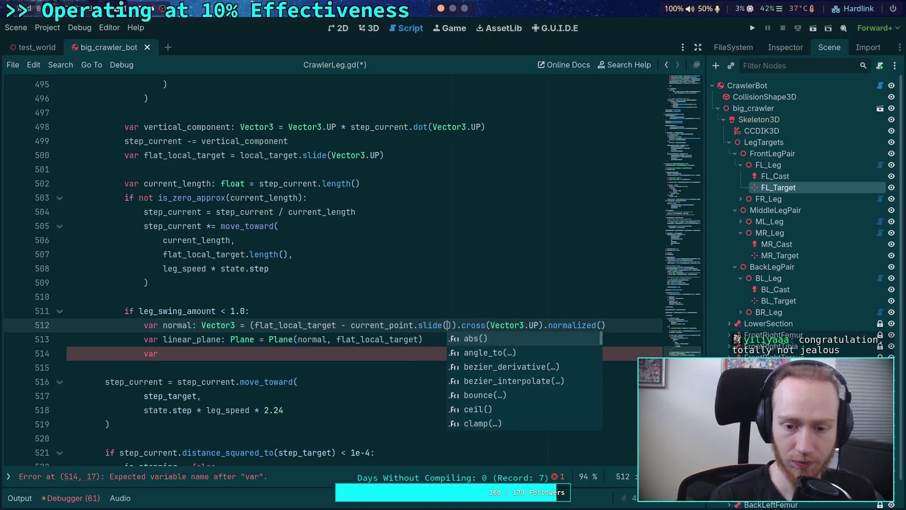
pyautogui.write('V')
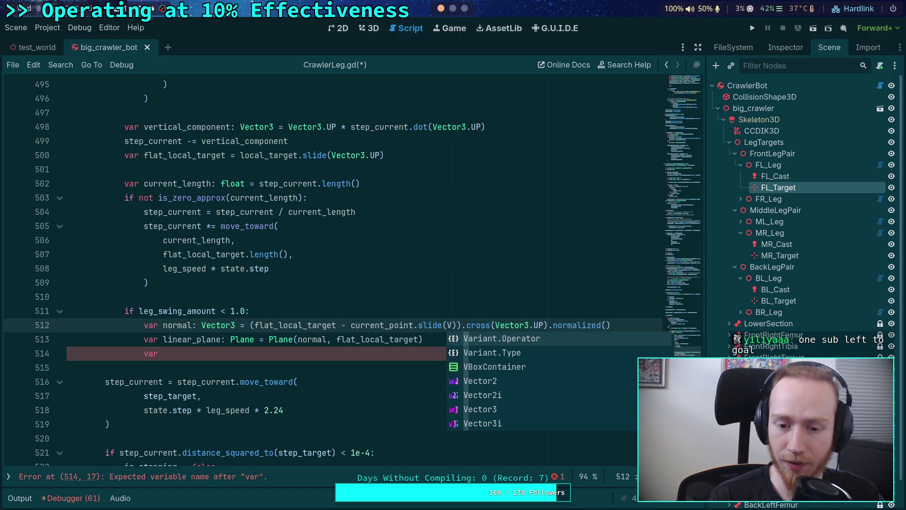
pyautogui.press('BackSpace')
pyautogui.press('BackSpace')
pyautogui.press('BackSpace')
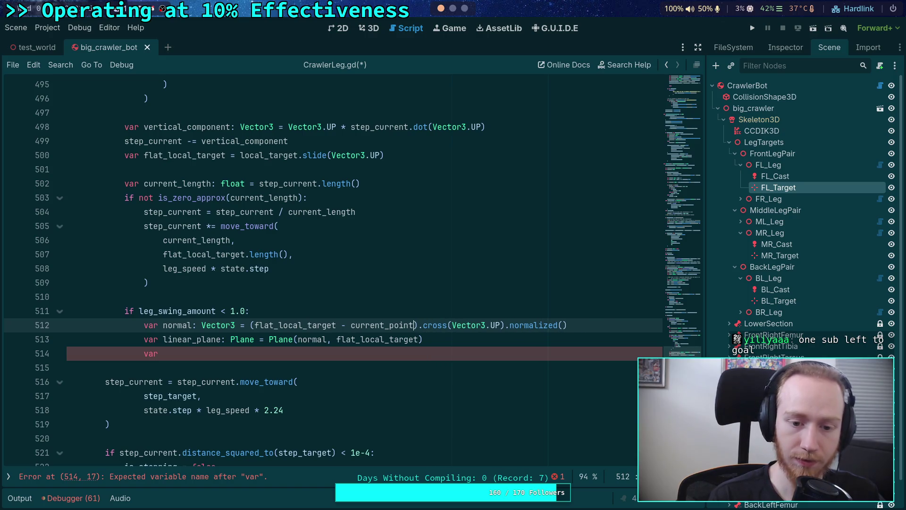
pyautogui.doubleClick(304, 323)
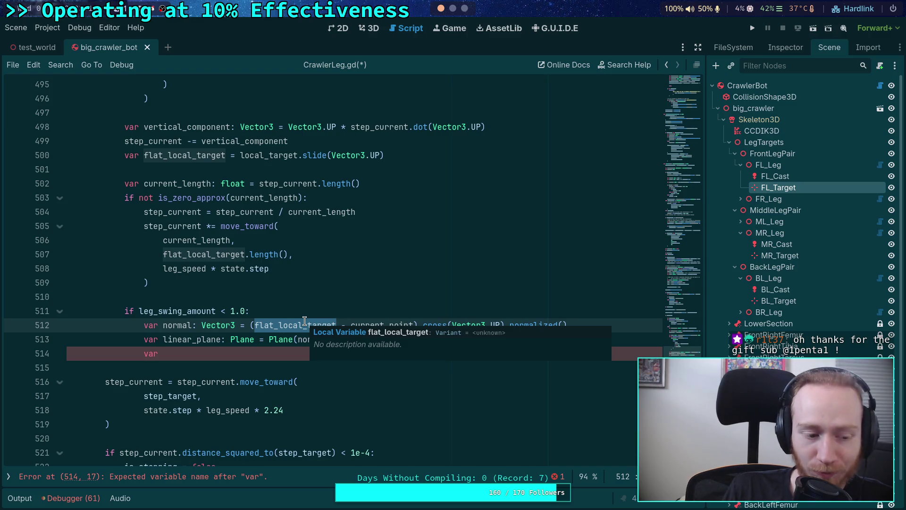
pyautogui.click(270, 300)
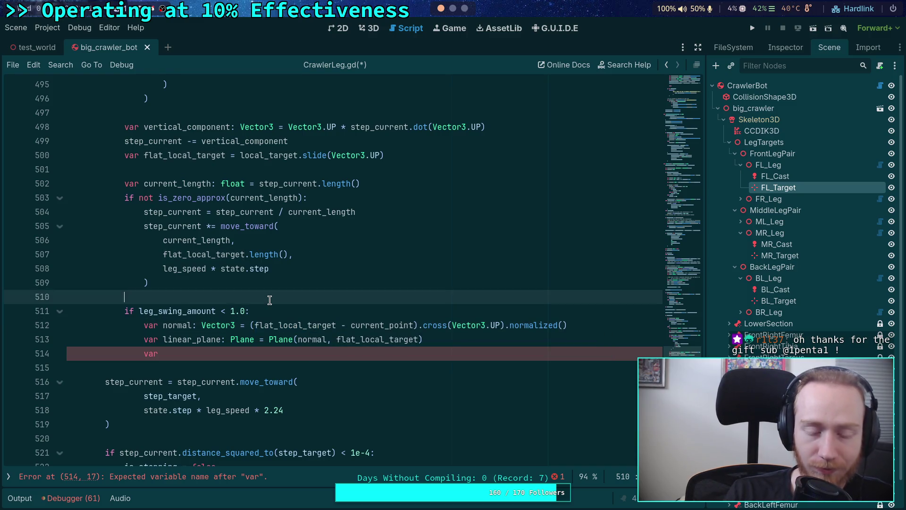
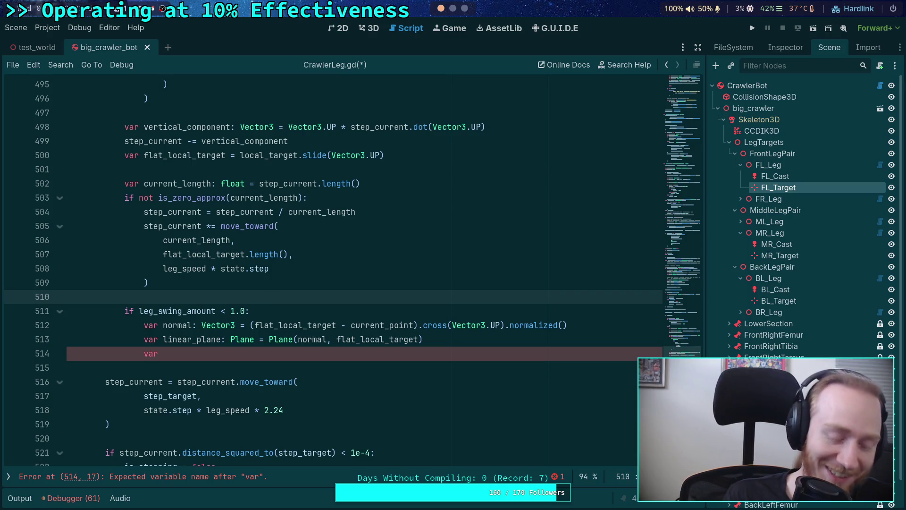
# Step: Inspect the current_point symbol on line 512 below line 510
pyautogui.press('Down')
pyautogui.press('Down')
pyautogui.press('Down')
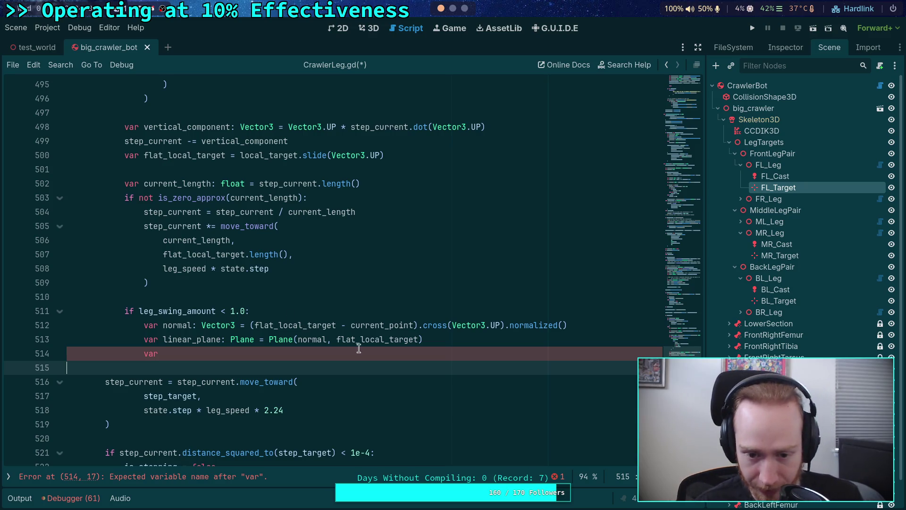
pyautogui.doubleClick(372, 325)
pyautogui.doubleClick(267, 325)
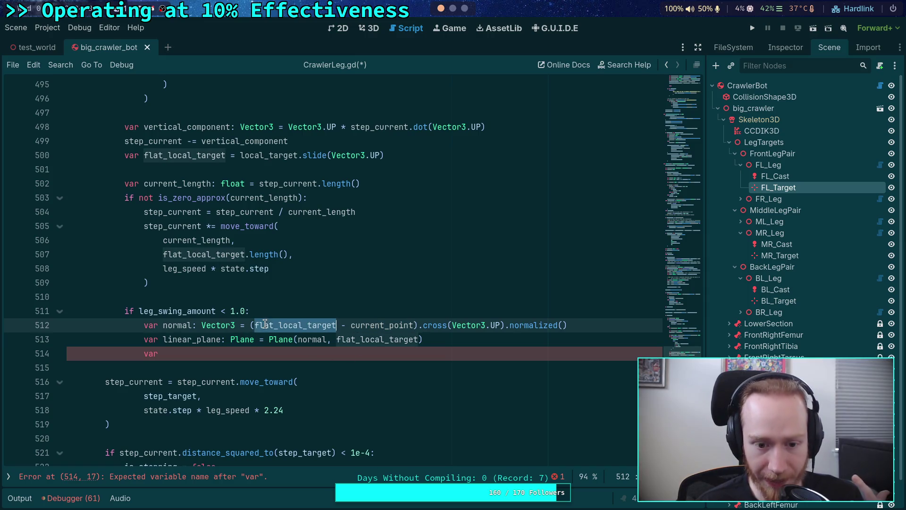
pyautogui.doubleClick(387, 325)
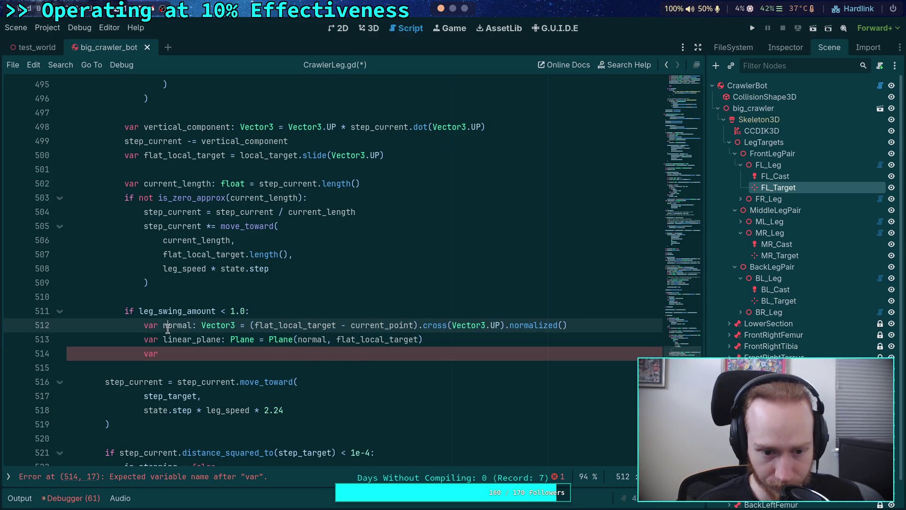
pyautogui.doubleClick(179, 339)
# Step: Write 'var linear_point: Vector3 = linear_plane.project(step_current)' on line 514 with autocomplete
pyautogui.click(240, 353)
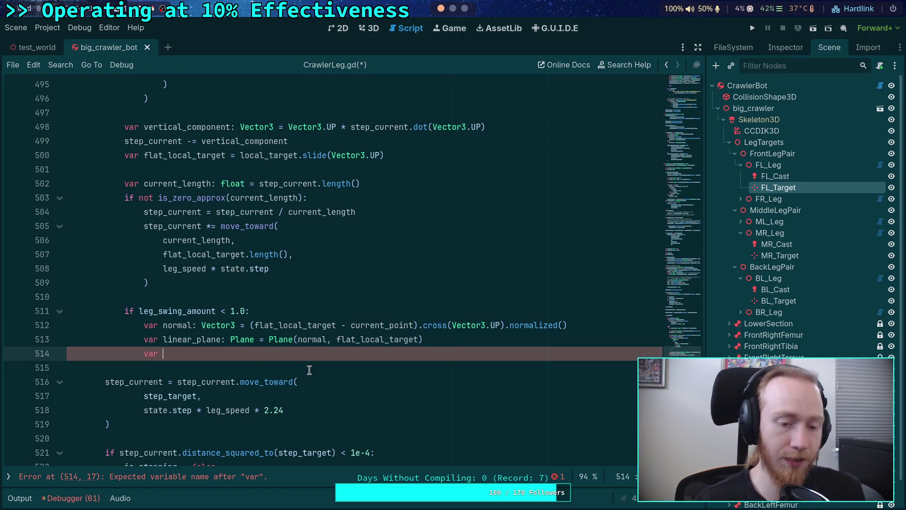
pyautogui.write('lin')
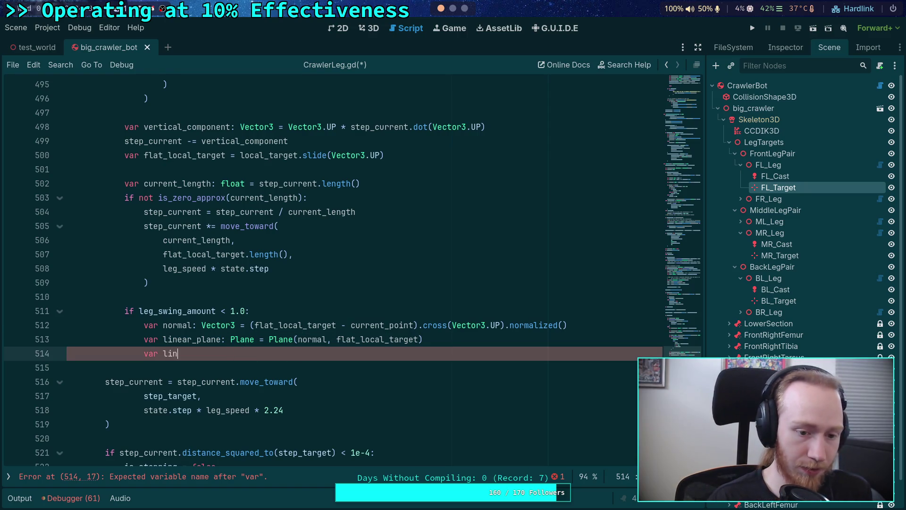
pyautogui.write('ear_point: Vector3 = ')
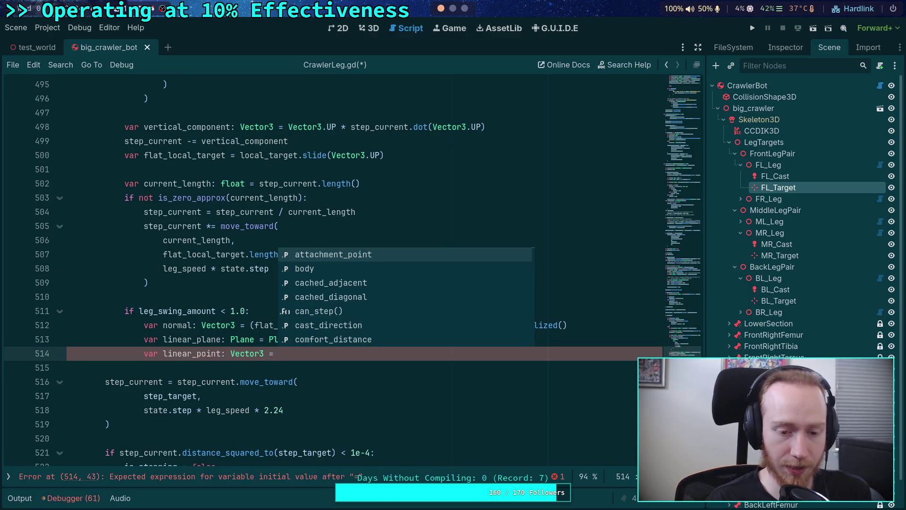
pyautogui.write('step')
pyautogui.press('BackSpace')
pyautogui.press('BackSpace')
pyautogui.press('BackSpace')
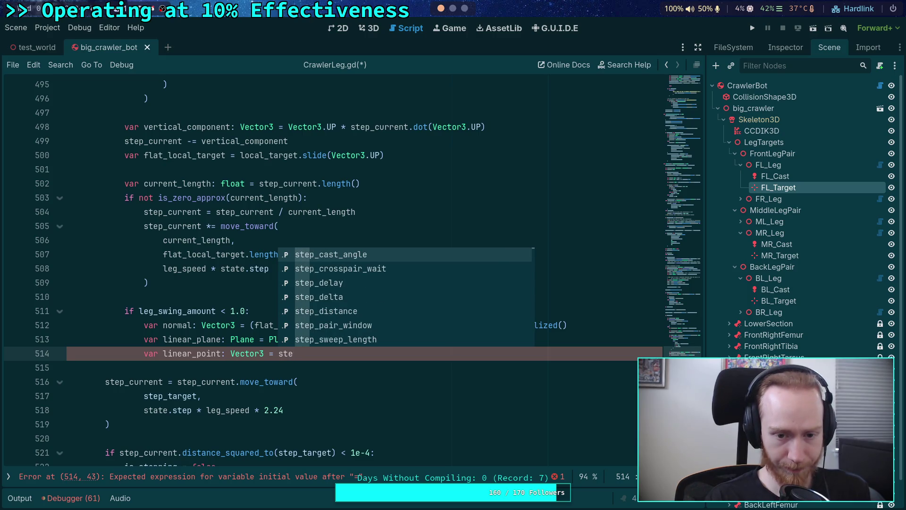
pyautogui.write('linear_plane')
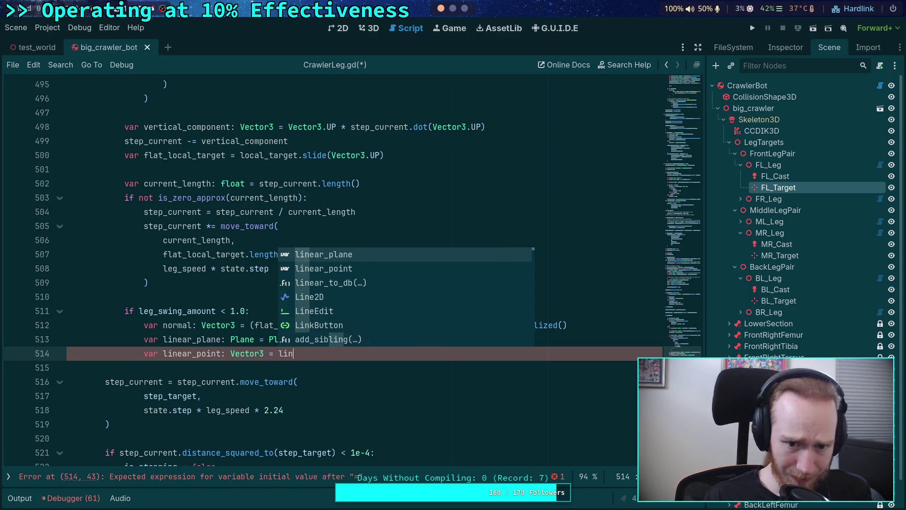
pyautogui.press('Return')
pyautogui.write('.pro')
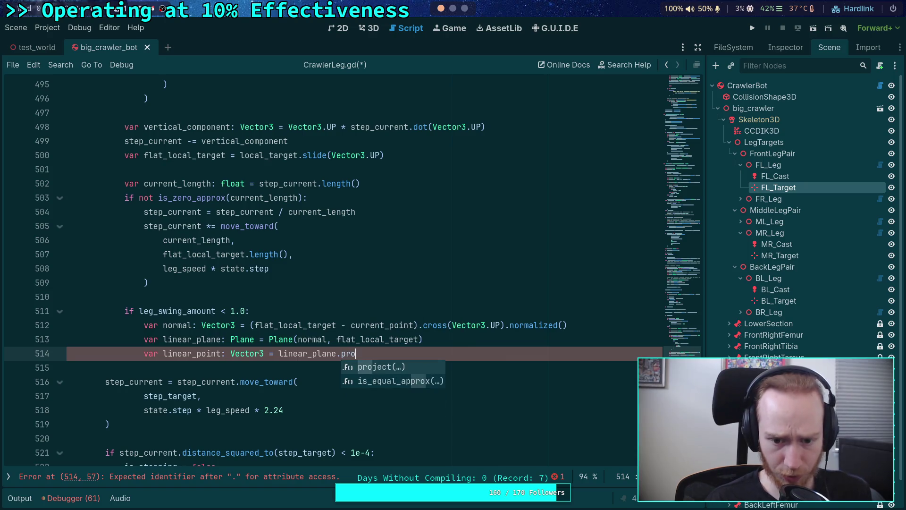
pyautogui.press('Return')
pyautogui.write('ste')
pyautogui.press('Down')
pyautogui.press('Down')
pyautogui.press('Down')
pyautogui.press('Down')
pyautogui.press('Down')
pyautogui.press('Down')
pyautogui.press('Return')
pyautogui.press('Return')
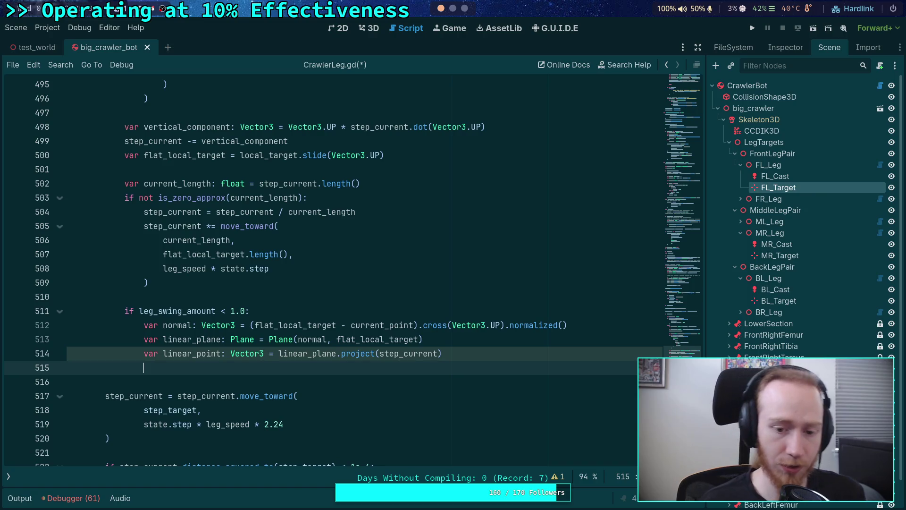
# Step: Type 'step_current = step_current.lerp' on line 515 and accept the lerp() completion
pyautogui.write('step_c')
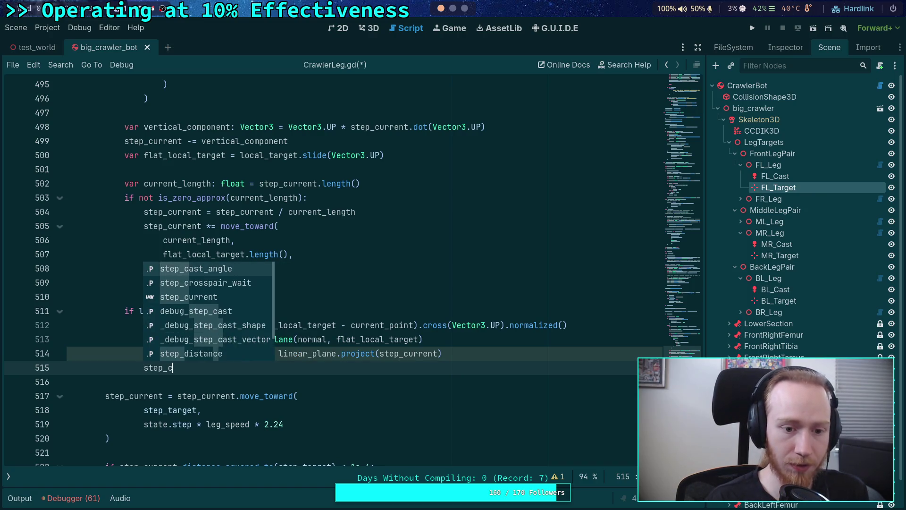
pyautogui.press('Down')
pyautogui.press('Down')
pyautogui.press('Return')
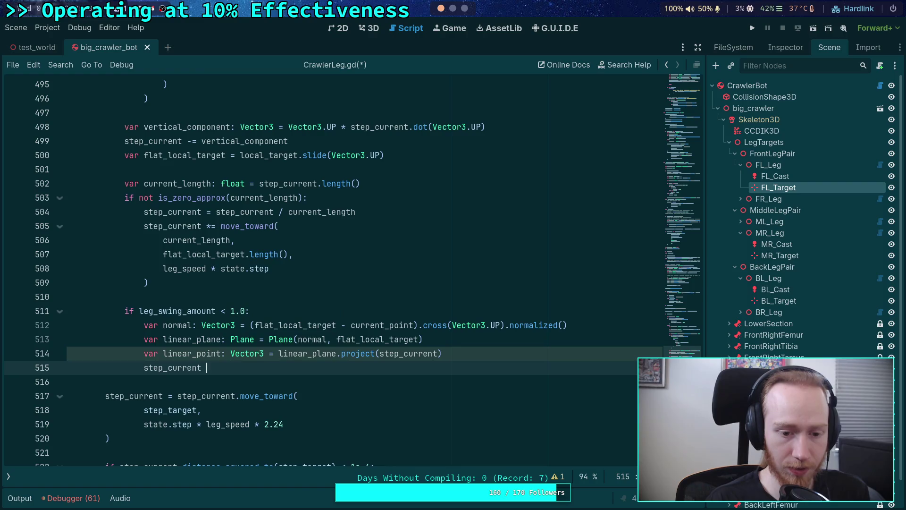
pyautogui.write('= ste')
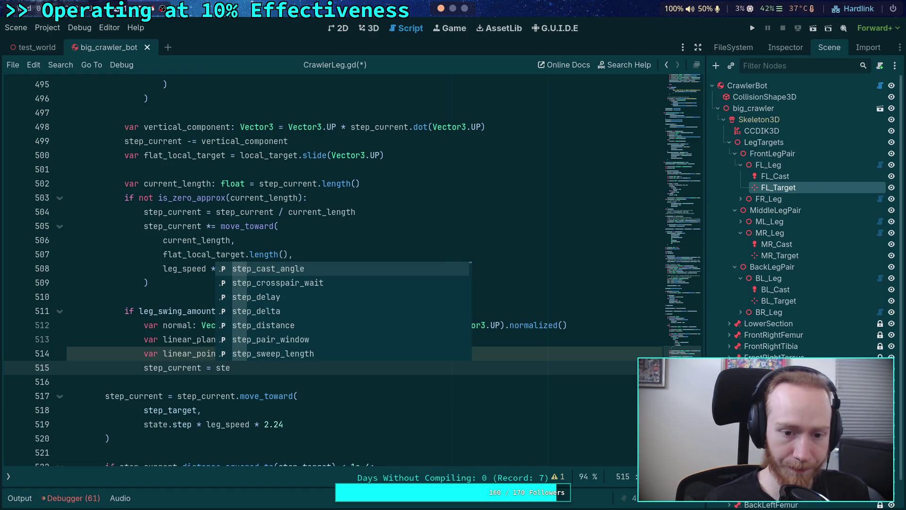
pyautogui.press('Down')
pyautogui.press('Down')
pyautogui.press('Down')
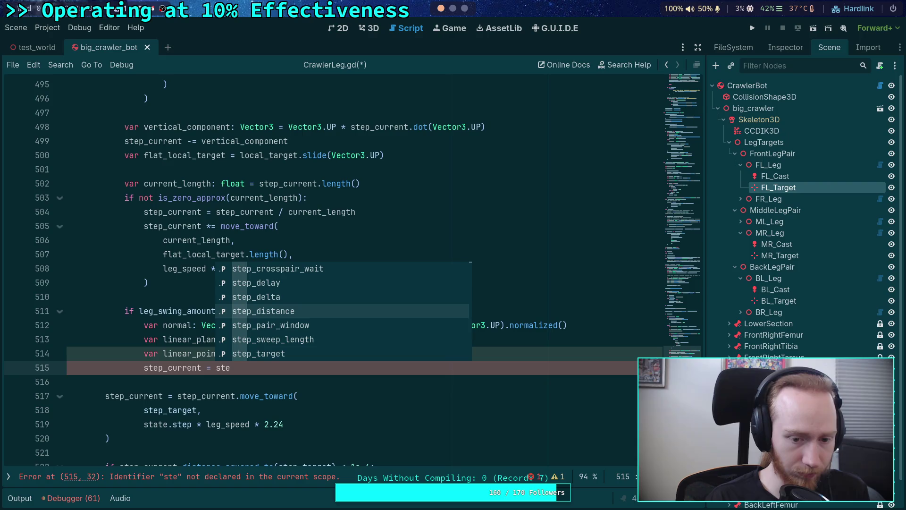
pyautogui.write('.')
pyautogui.press('BackSpace')
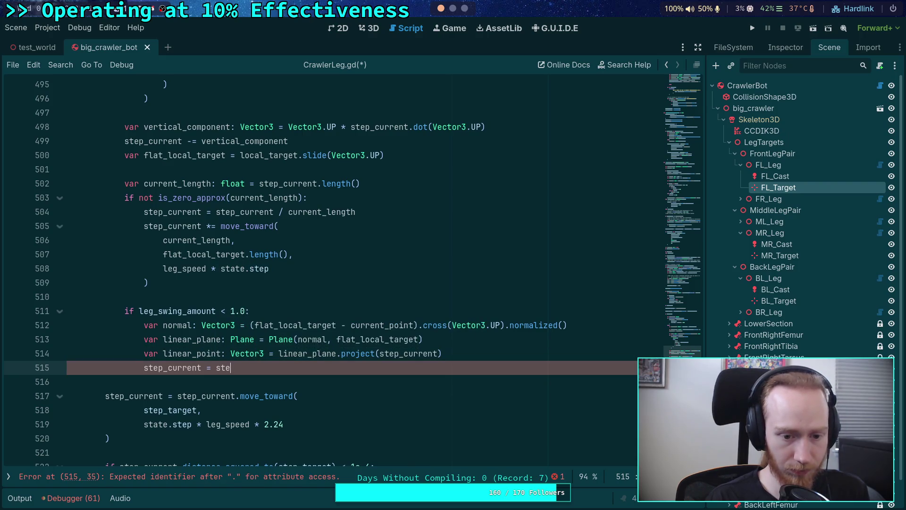
pyautogui.write('p_')
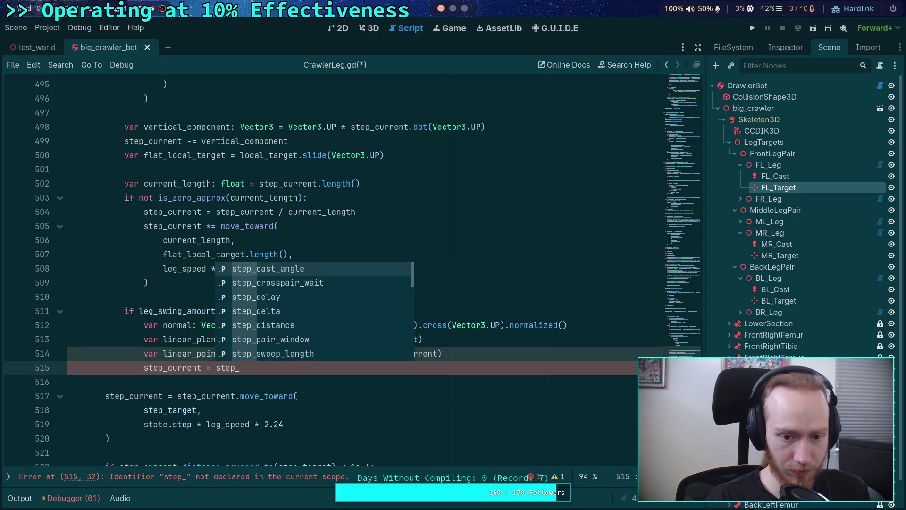
pyautogui.write('current.le')
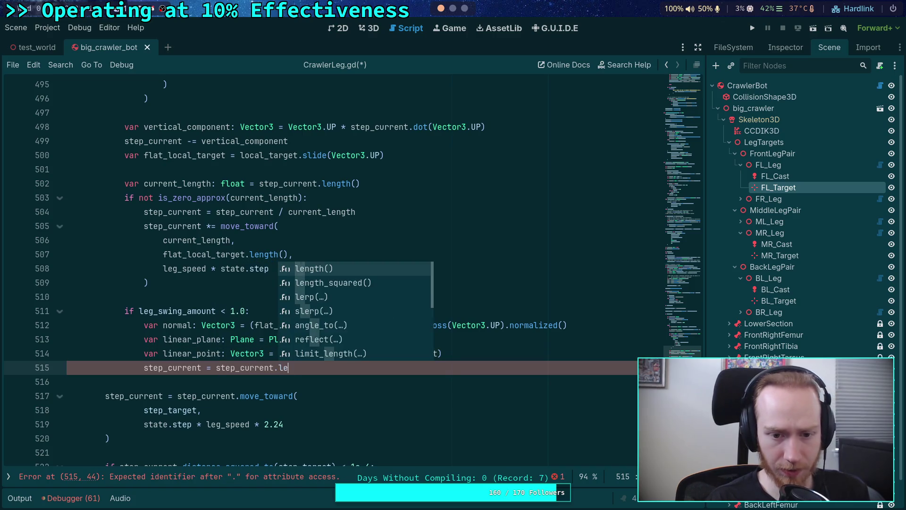
pyautogui.write('r')
pyautogui.press('Return')
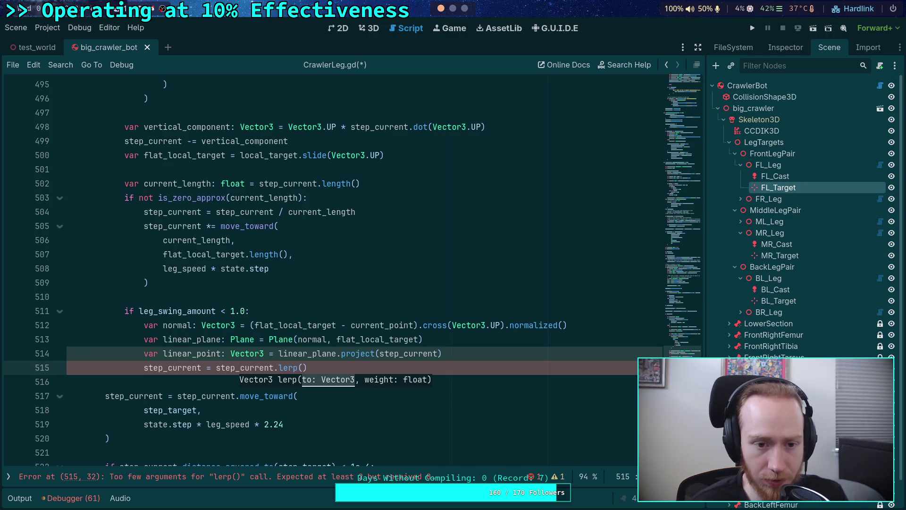
pyautogui.scroll(1, 255, 307)
pyautogui.moveTo(165, 336); pyautogui.dragTo(170, 214)
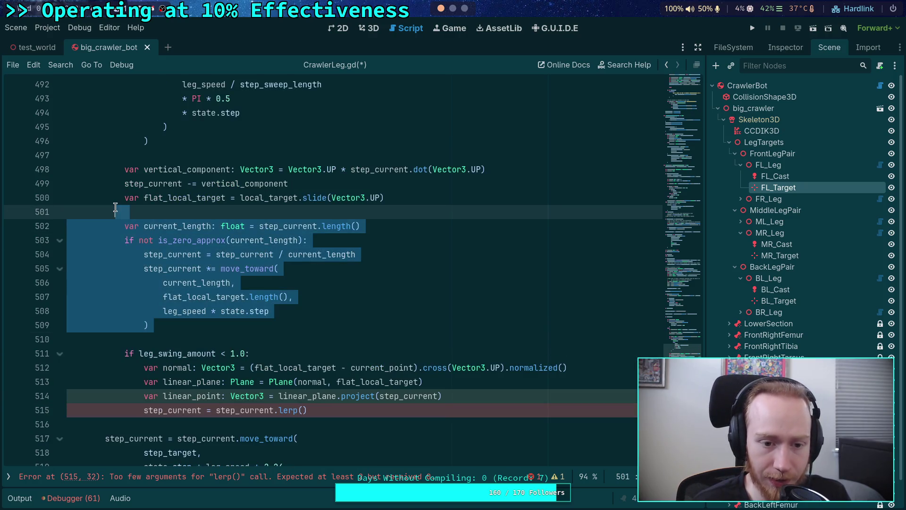
pyautogui.scroll(3, 173, 231)
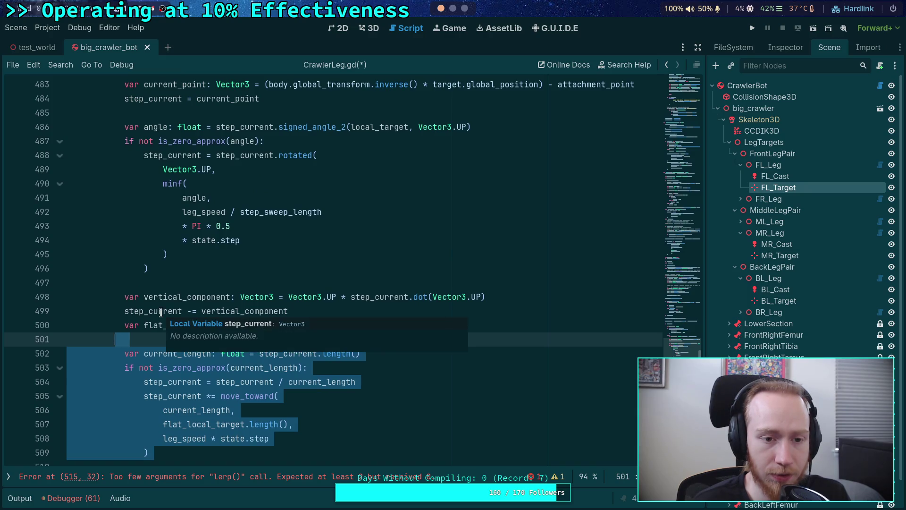
pyautogui.click(153, 283)
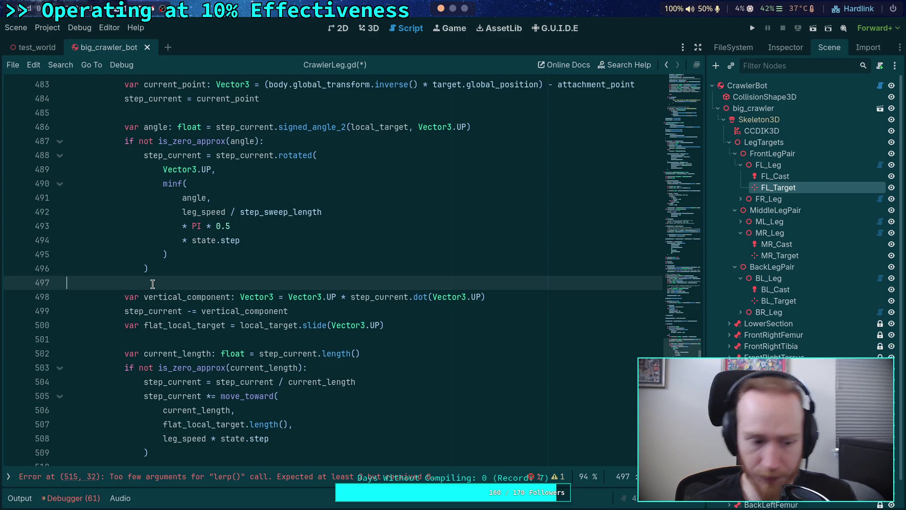
pyautogui.scroll(-5, 362, 329)
pyautogui.click(361, 325)
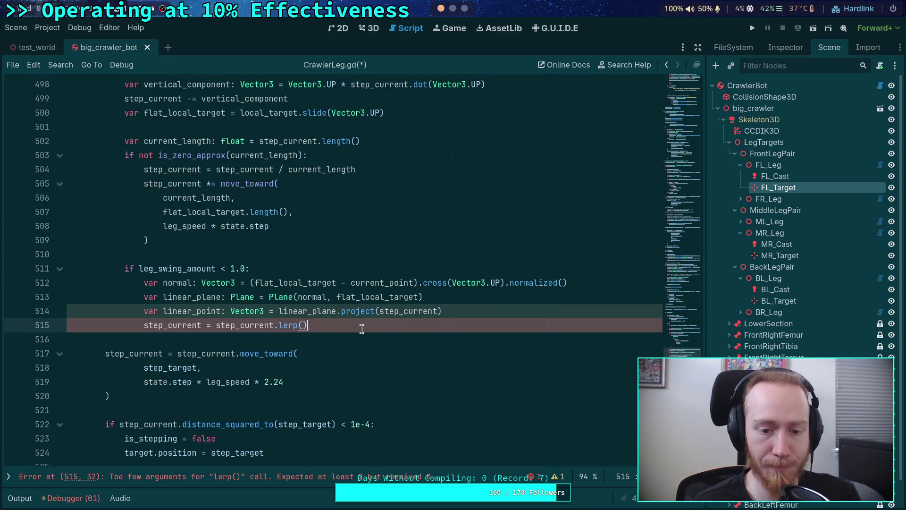
# Step: Pass linear_point and 1.0 - leg_swing_amount as the lerp() arguments on line 515
pyautogui.press('Left')
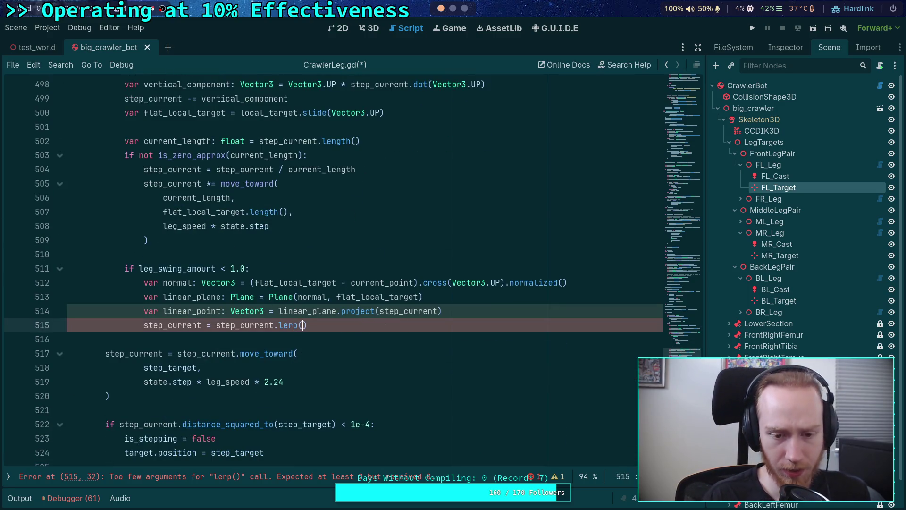
pyautogui.write('l')
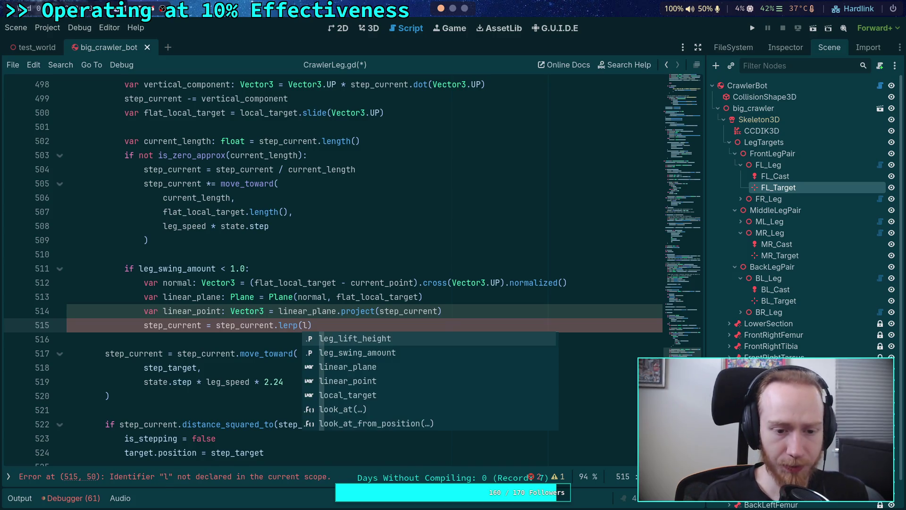
pyautogui.write('in')
pyautogui.press('Down')
pyautogui.press('Return')
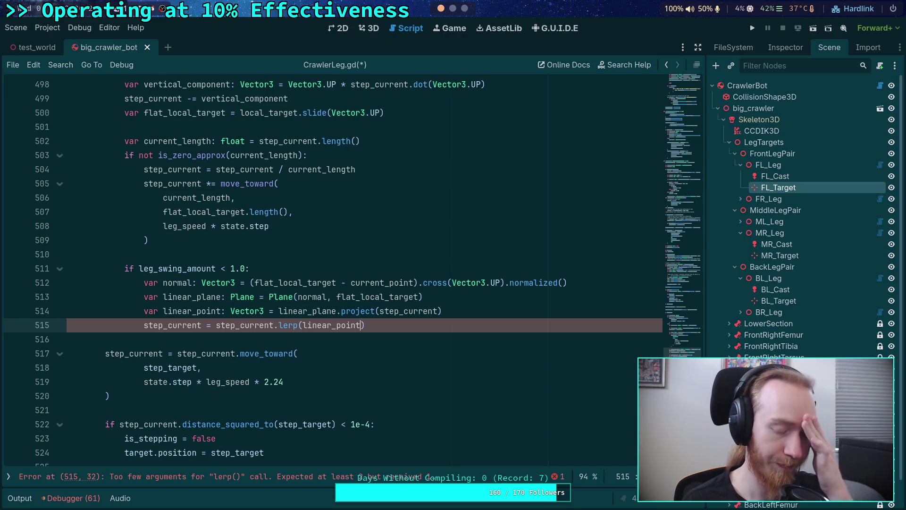
pyautogui.write(', ')
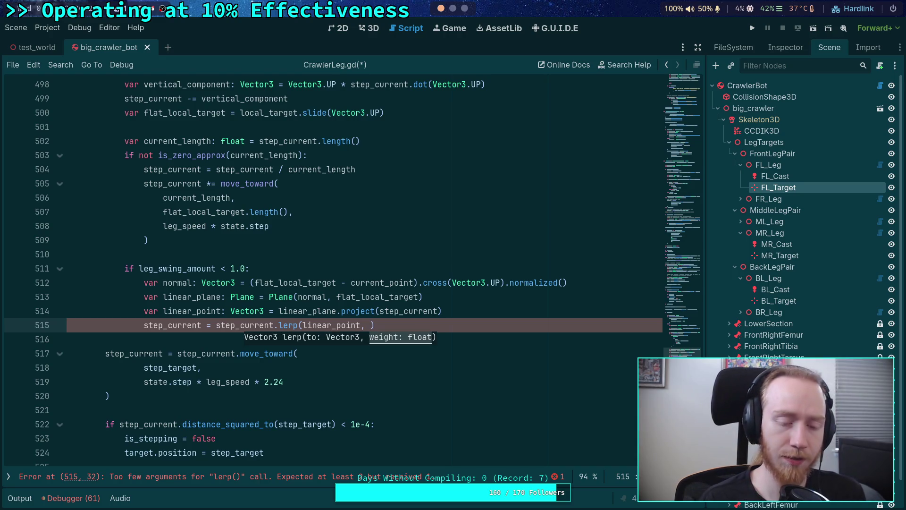
pyautogui.write('1.0')
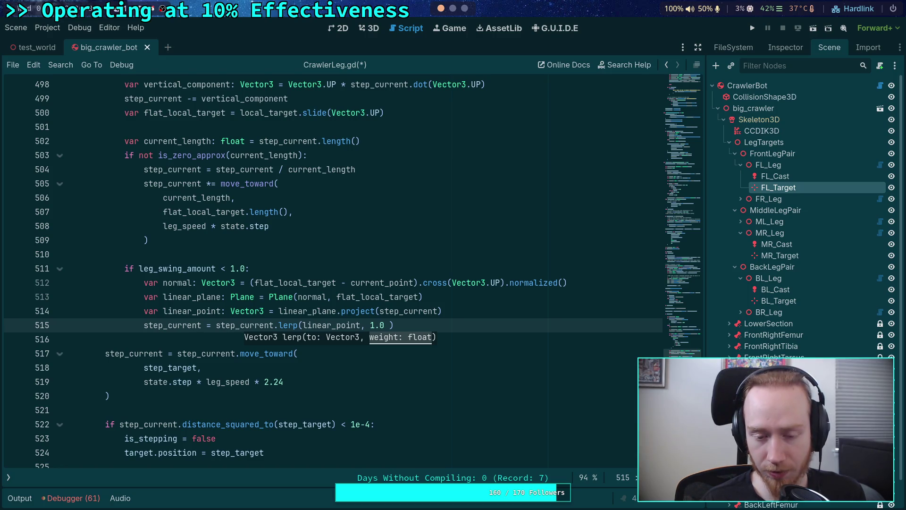
pyautogui.write('- leg_sw')
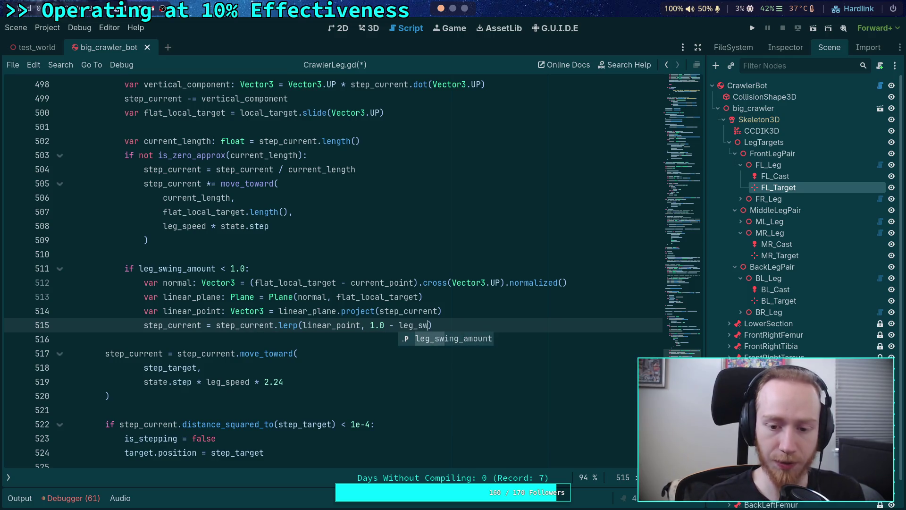
pyautogui.press('Return')
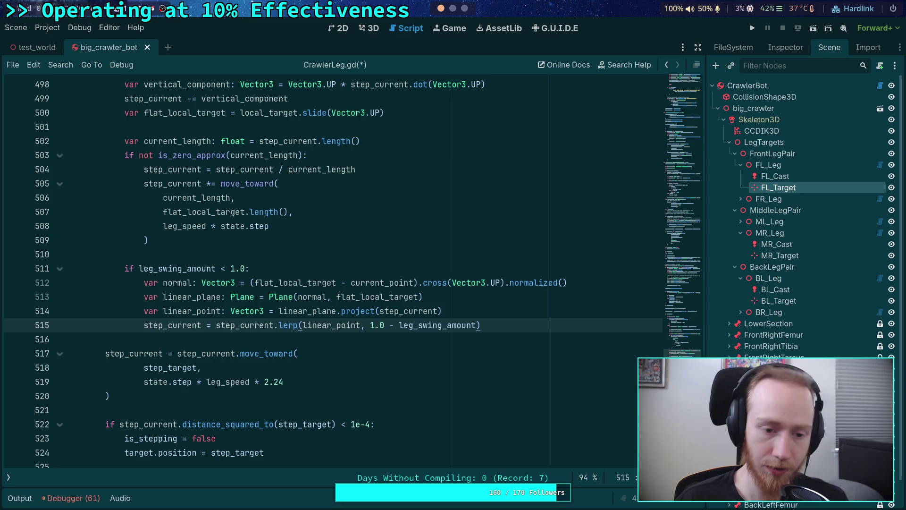
pyautogui.press('Return')
pyautogui.press('Return')
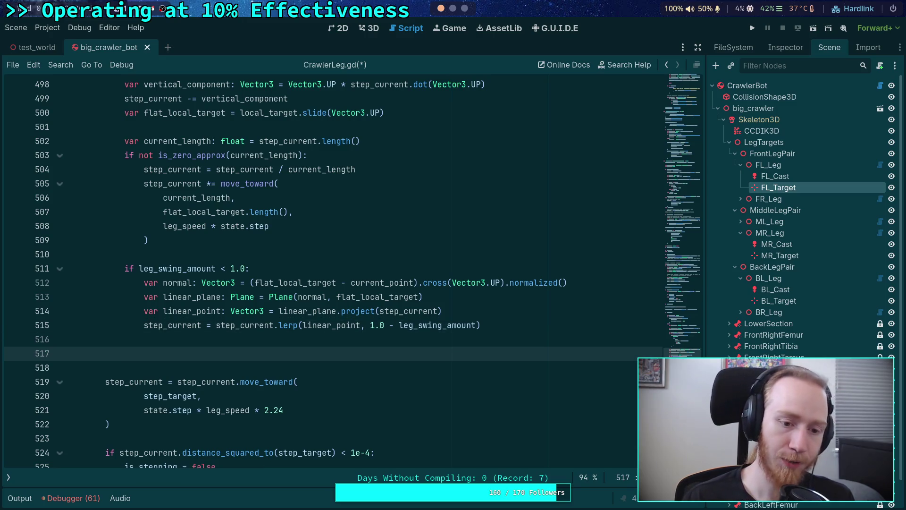
pyautogui.scroll(2, 283, 350)
pyautogui.click(167, 353)
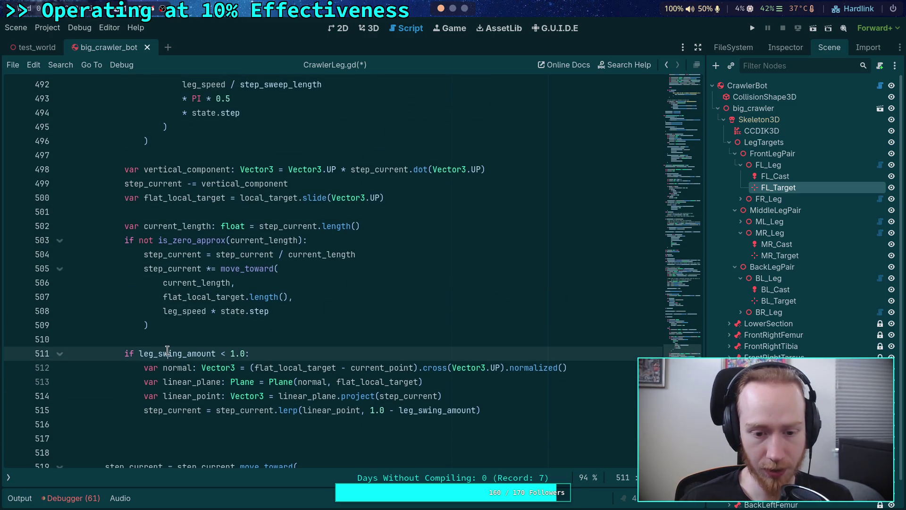
pyautogui.click(425, 310)
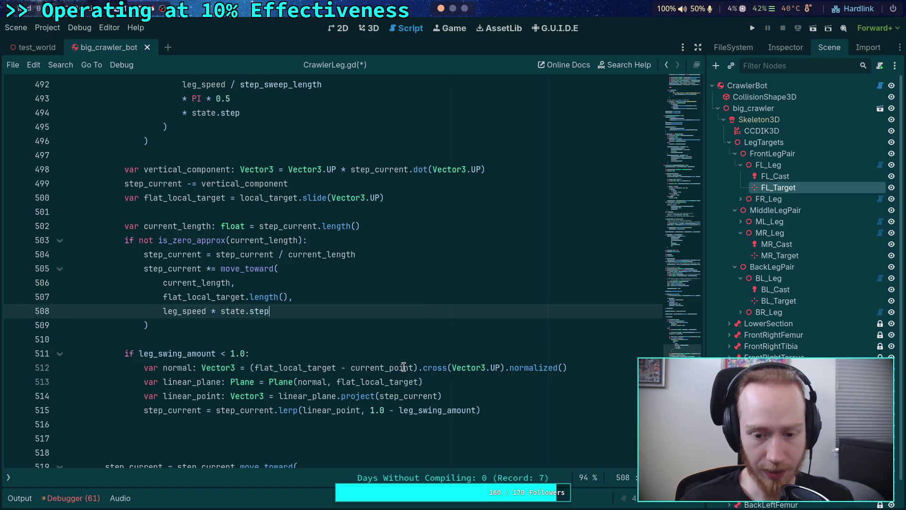
pyautogui.moveTo(255, 367); pyautogui.dragTo(414, 368)
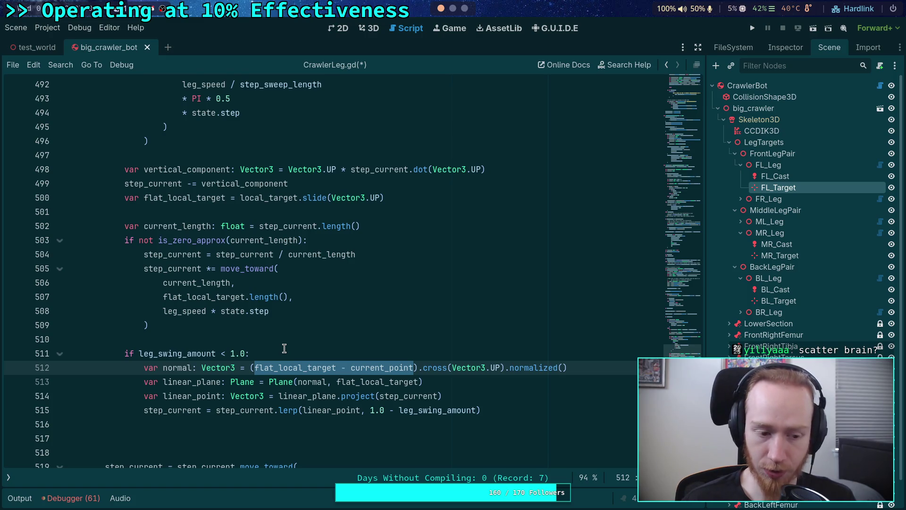
pyautogui.click(284, 348)
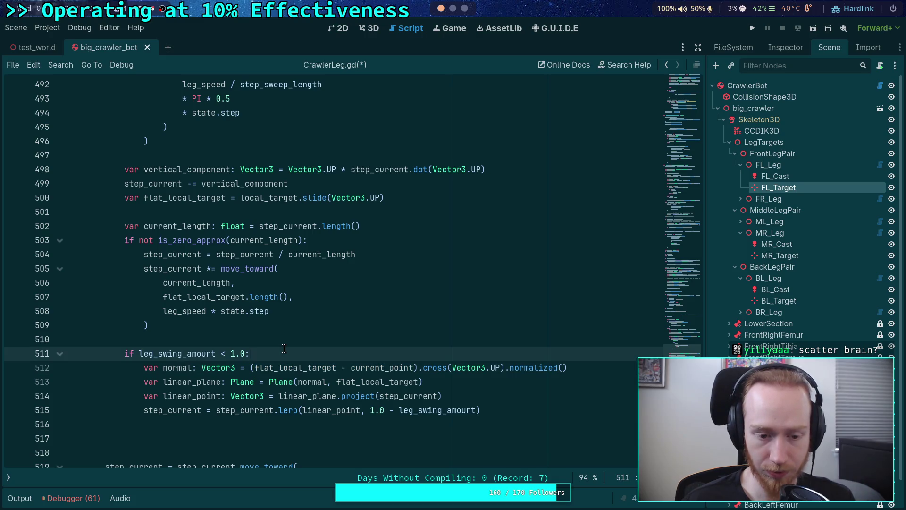
pyautogui.moveTo(505, 367); pyautogui.dragTo(611, 369)
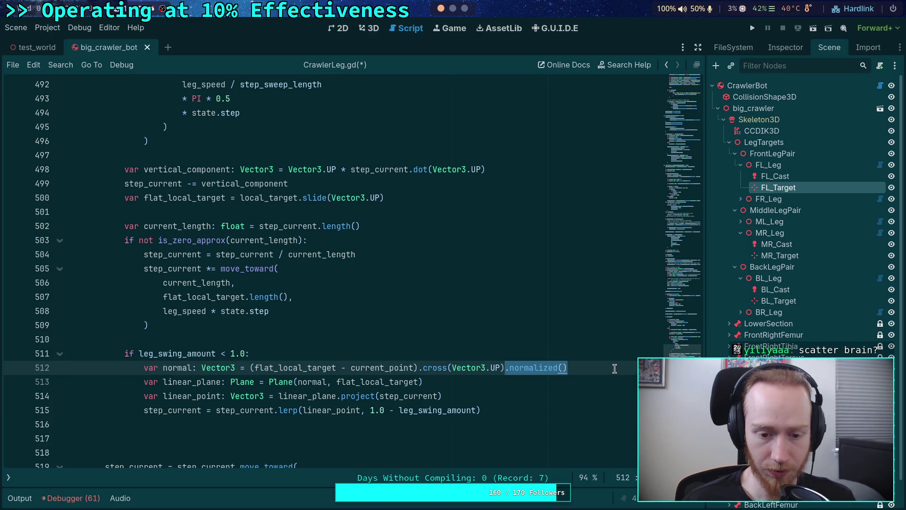
pyautogui.moveTo(514, 369)
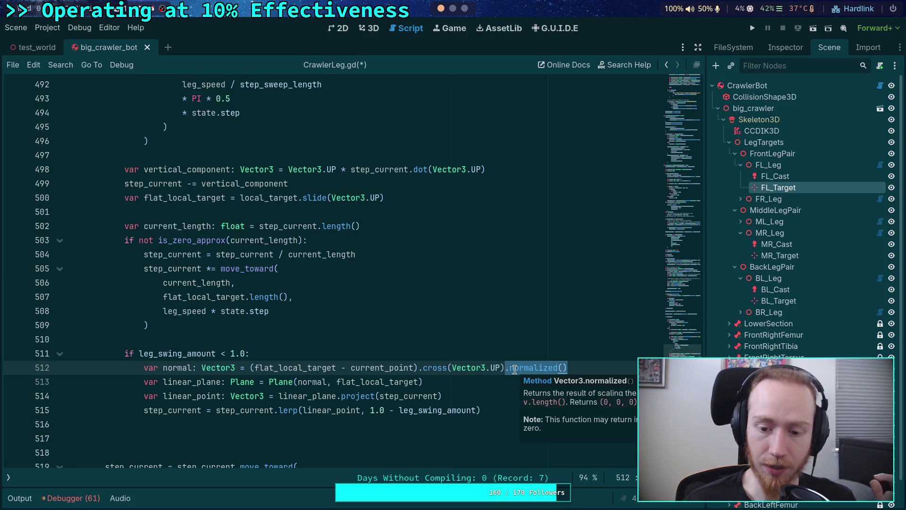
pyautogui.click(506, 368)
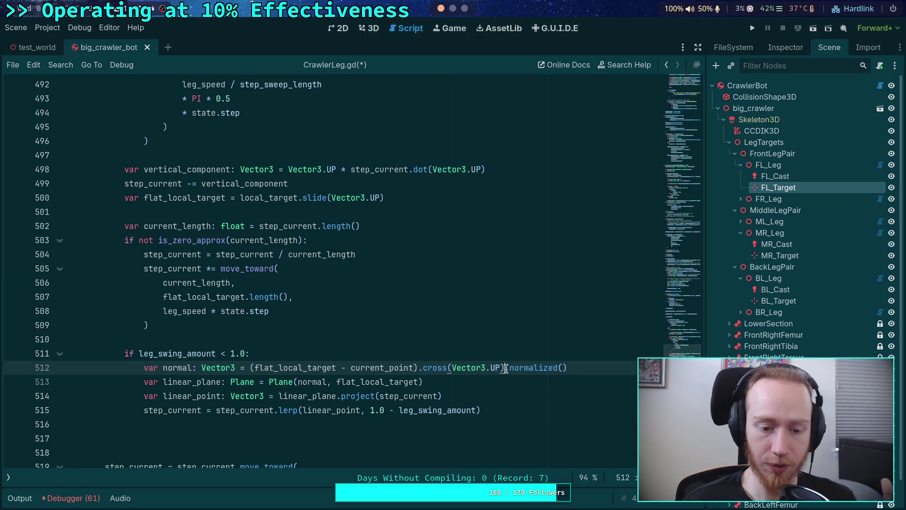
# Step: Add an 'if not normal.is_zero_approx():' guard with 'normal = normal' indented beneath it
pyautogui.press('Return')
pyautogui.press('Return')
pyautogui.press('Up')
pyautogui.write('if not normal.is')
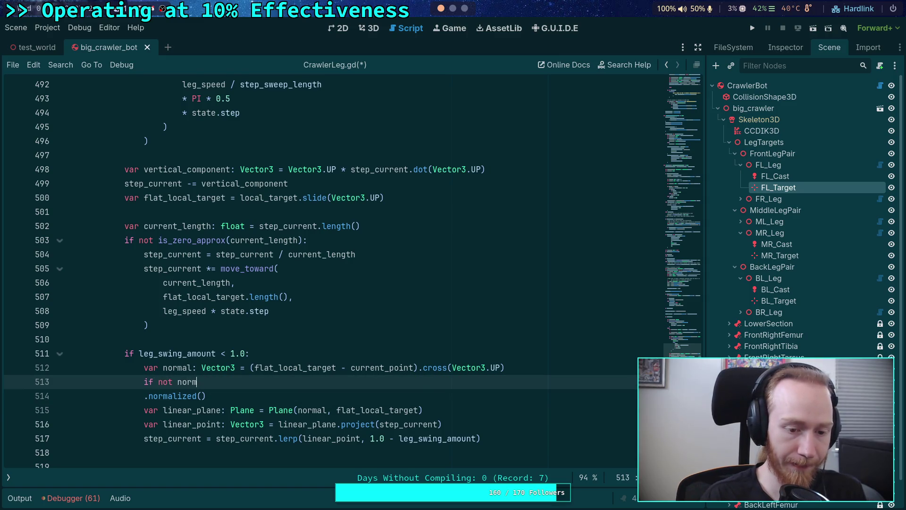
pyautogui.write('_ze')
pyautogui.press('Return')
pyautogui.write(':')
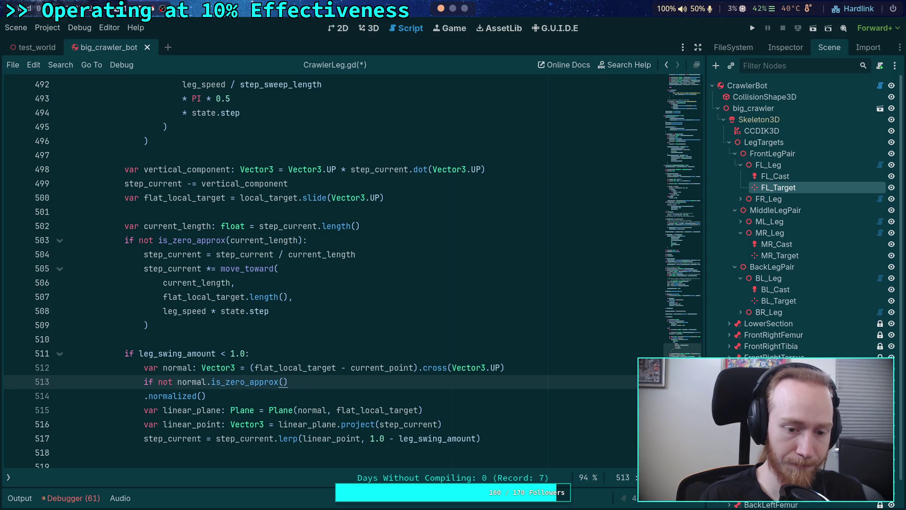
pyautogui.press('Down')
pyautogui.press('Home')
pyautogui.press('Tab')
pyautogui.write('norm')
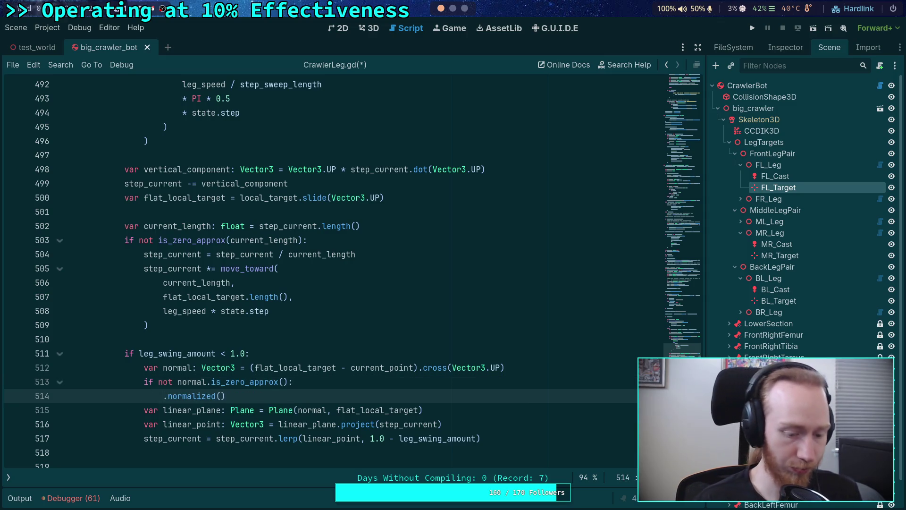
pyautogui.write('al = normal')
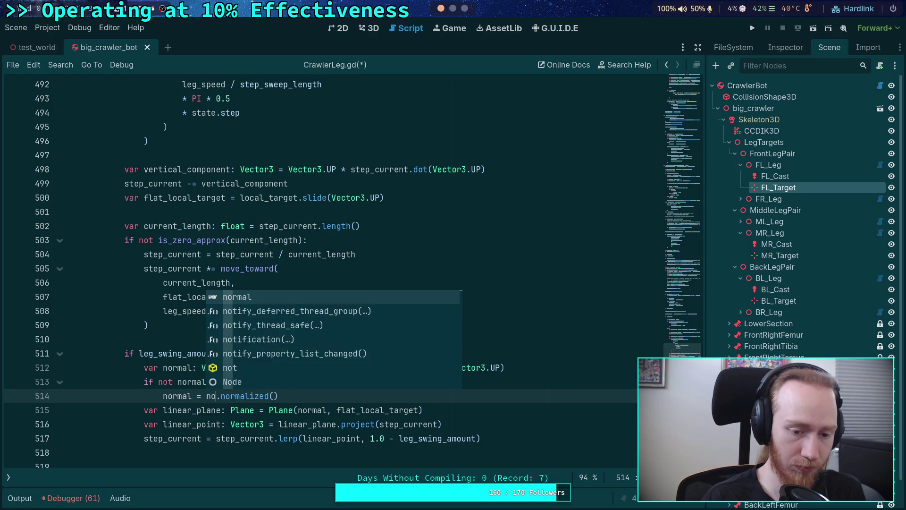
# Step: Use Plane(normal.normalized(), ...) and delete the separate normalize line
pyautogui.moveTo(162, 410); pyautogui.dragTo(525, 438)
pyautogui.click(525, 438)
pyautogui.scroll(-2, 383, 435)
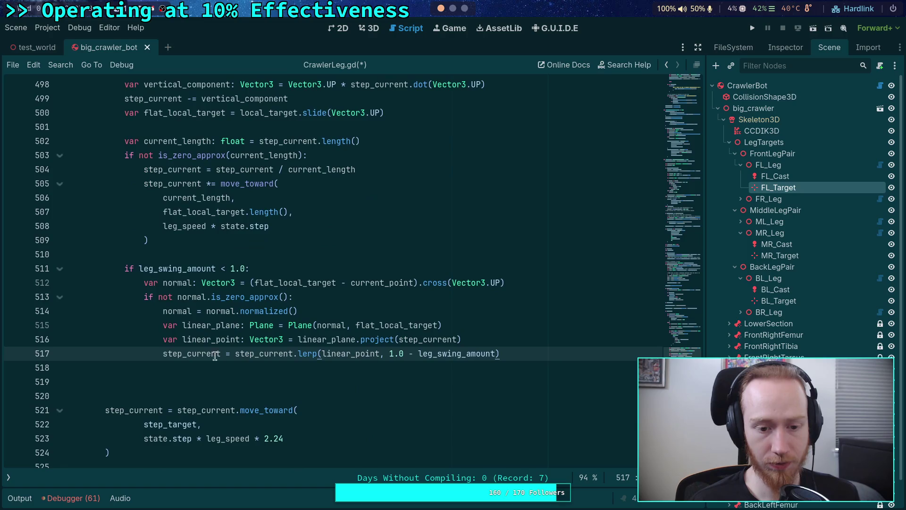
pyautogui.click(373, 368)
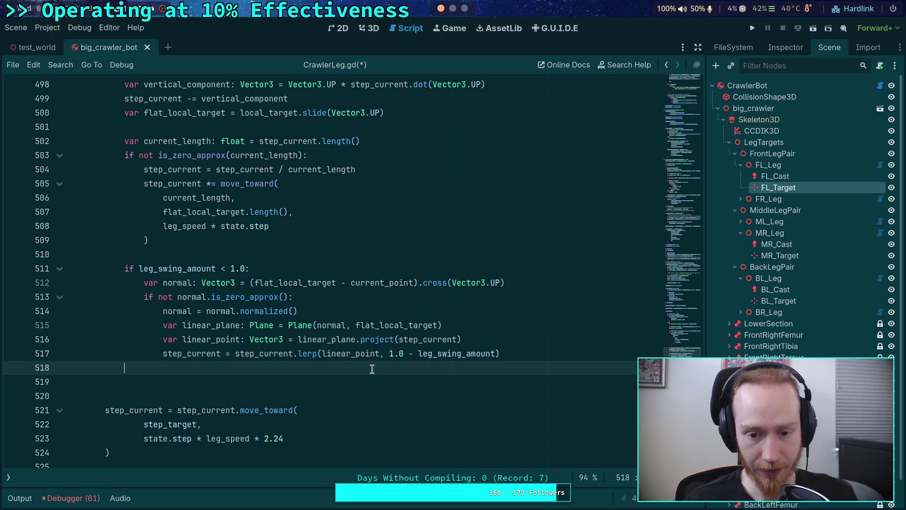
pyautogui.doubleClick(216, 320)
pyautogui.doubleClick(222, 310)
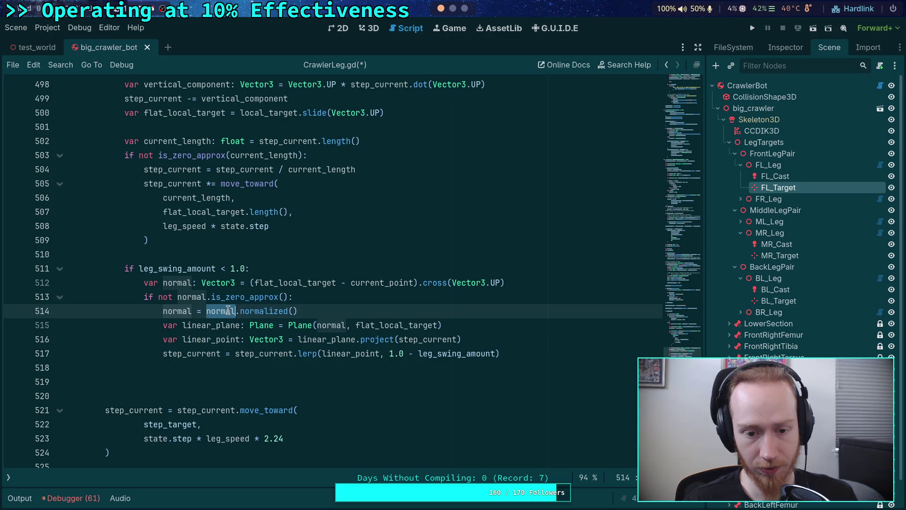
pyautogui.click(347, 325)
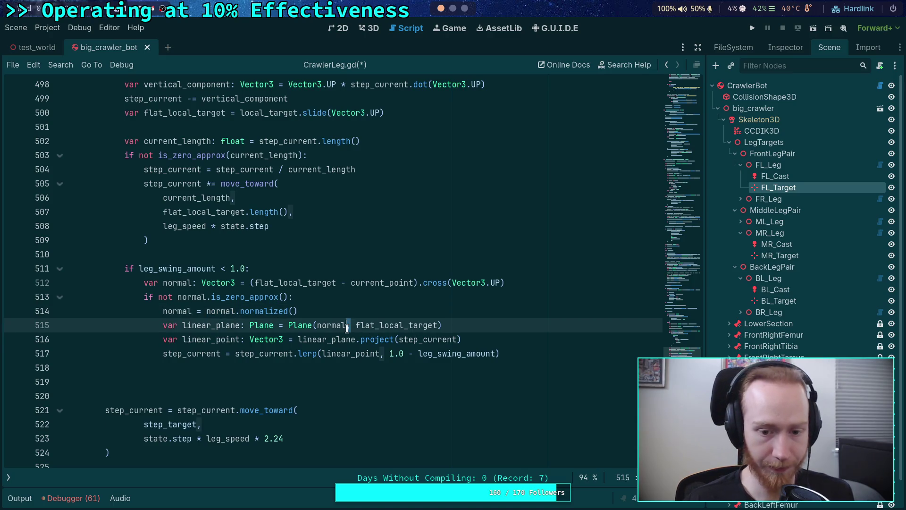
pyautogui.write('.no')
pyautogui.press('Return')
pyautogui.press('Up')
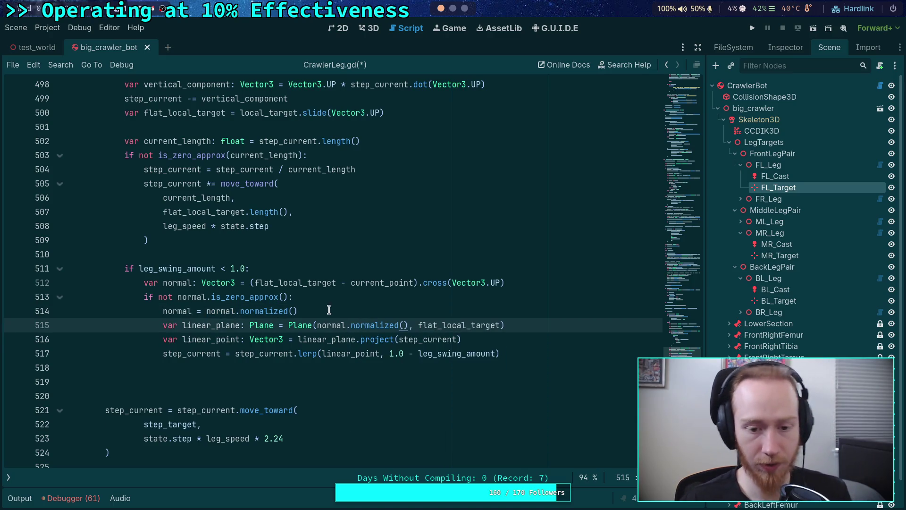
pyautogui.hotkey('shift', 'Up')
pyautogui.press('BackSpace')
pyautogui.press('super+2')
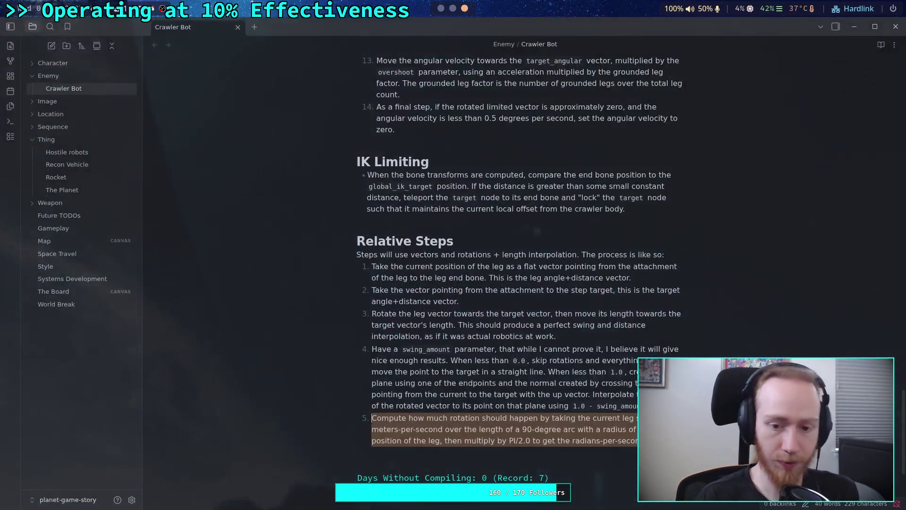
# Step: Switch to the terminal workspace showing Godot's plane.h in Neovim
pyautogui.press('super+3')
pyautogui.press('super+4')
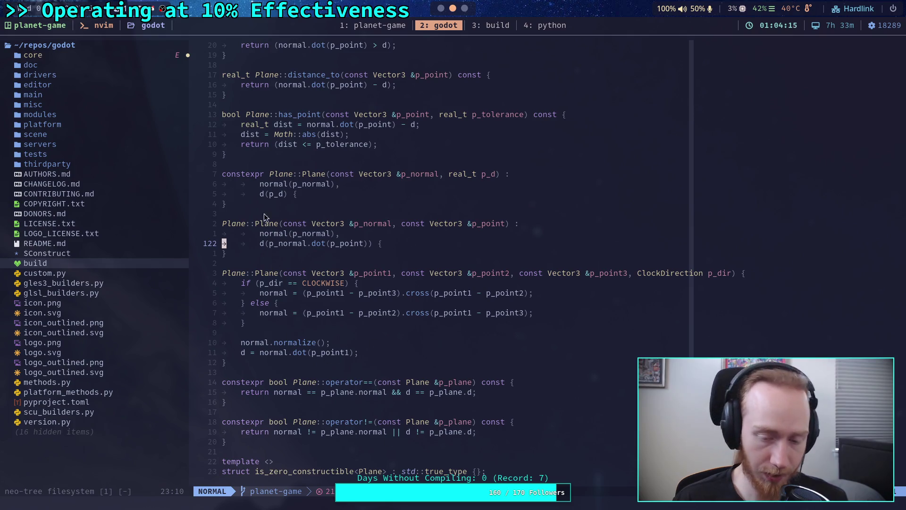
pyautogui.moveTo(257, 185); pyautogui.dragTo(315, 185)
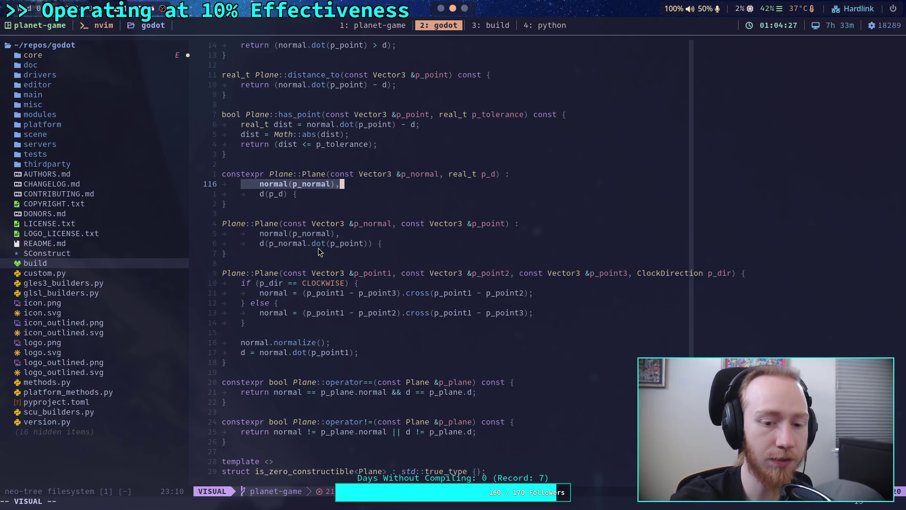
pyautogui.scroll(-5, 324, 290)
pyautogui.scroll(7, 326, 300)
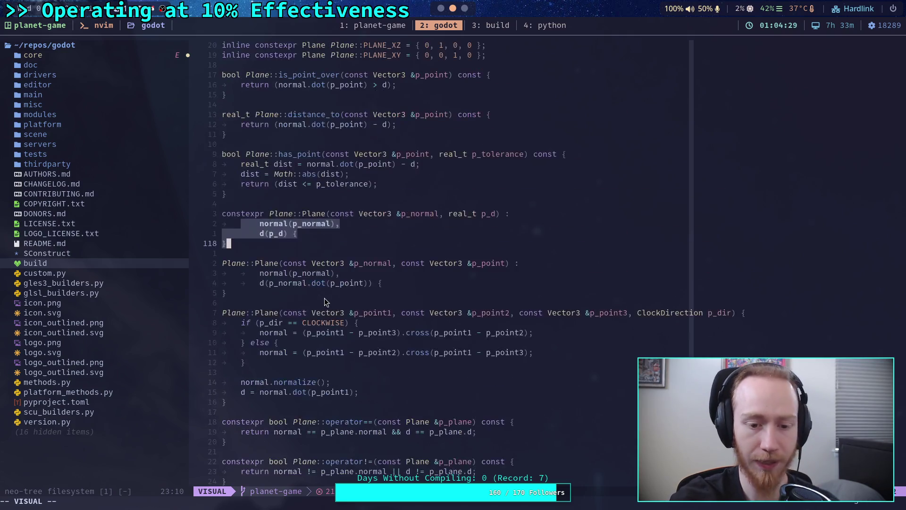
pyautogui.scroll(5, 324, 298)
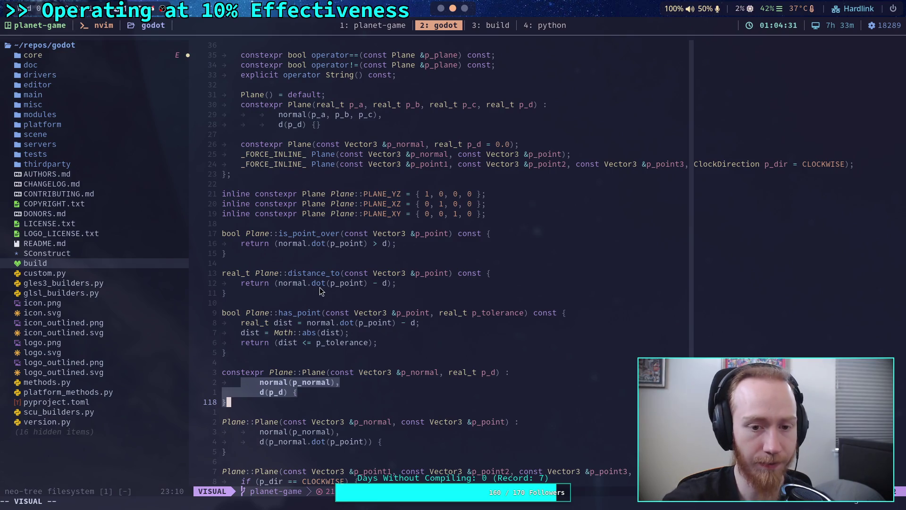
pyautogui.scroll(13, 319, 287)
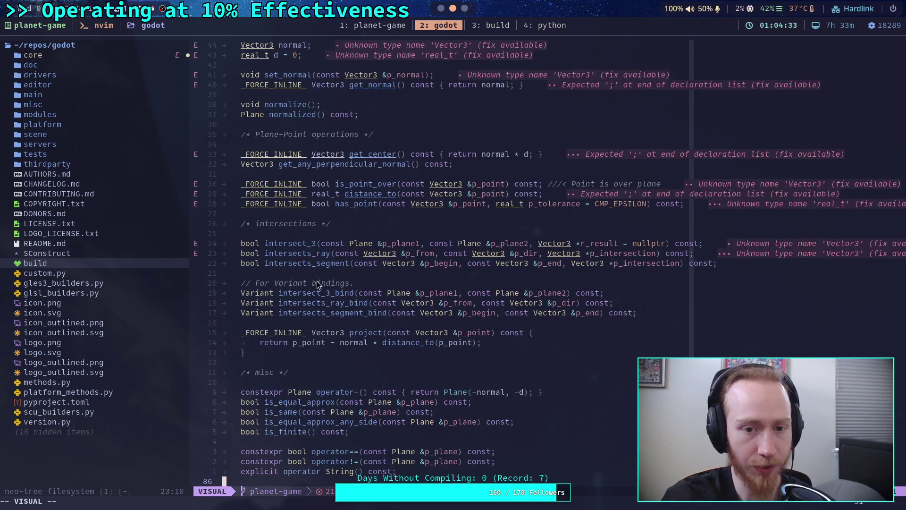
pyautogui.scroll(5, 317, 284)
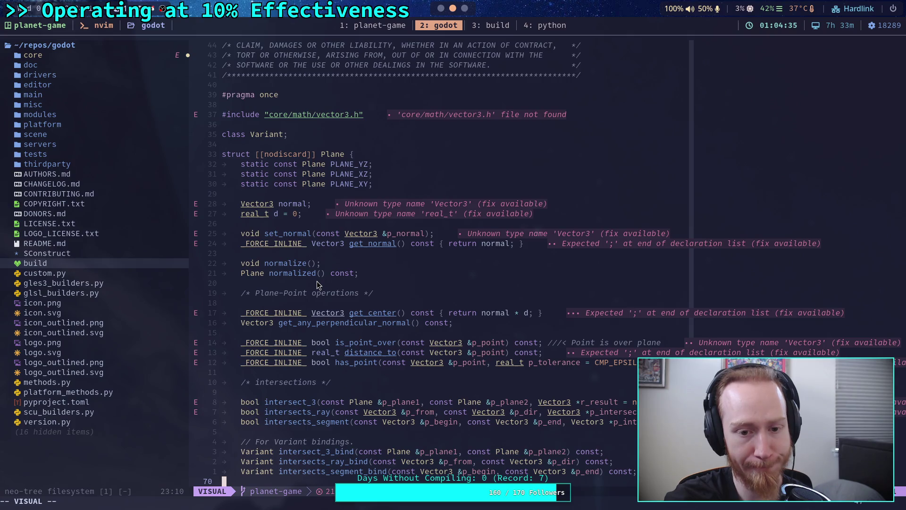
pyautogui.scroll(-9, 316, 281)
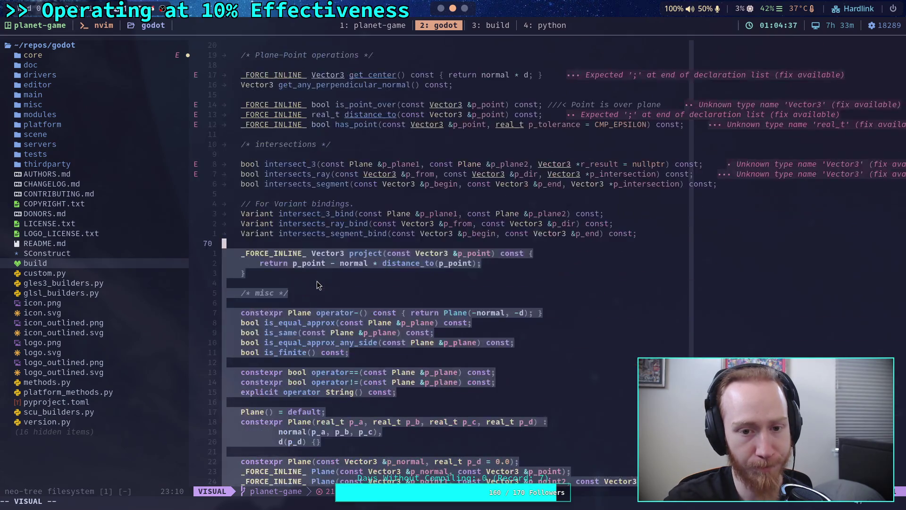
pyautogui.press('Escape')
pyautogui.scroll(10, 316, 282)
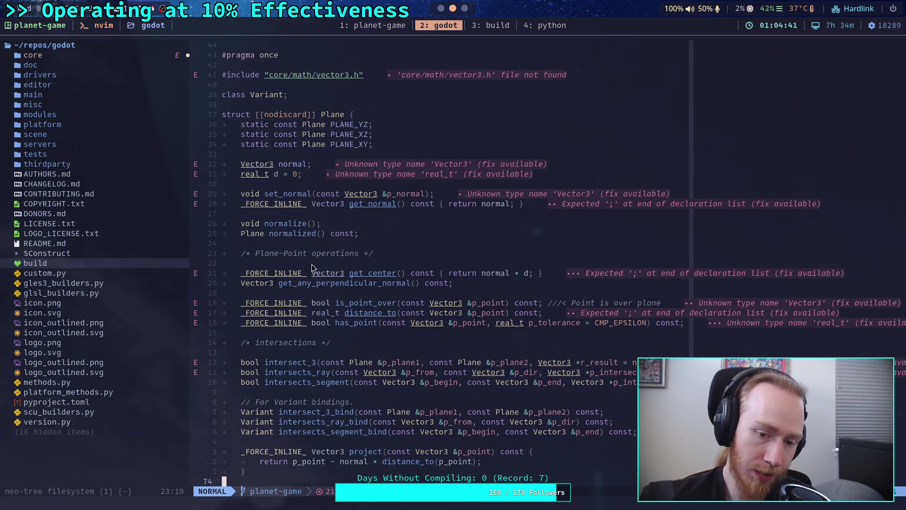
pyautogui.scroll(-12, 316, 279)
pyautogui.scroll(-3, 333, 229)
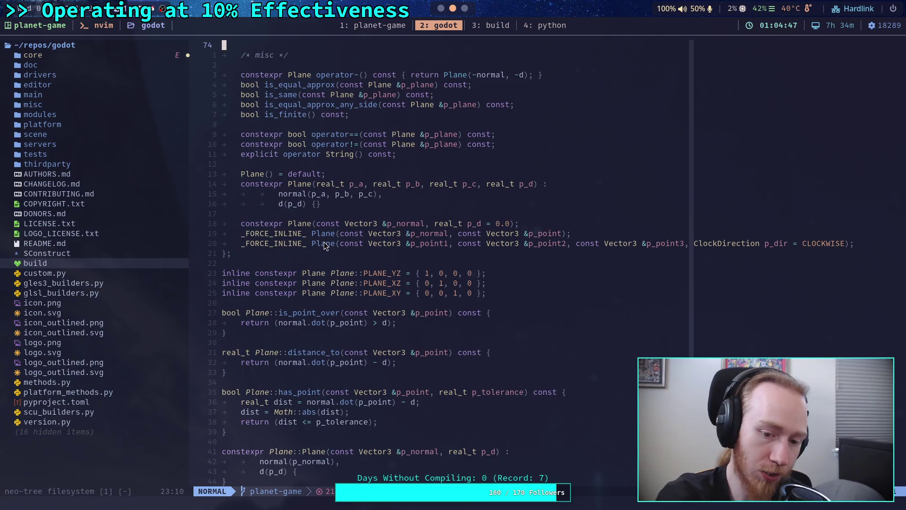
pyautogui.scroll(-5, 325, 246)
pyautogui.click(442, 8)
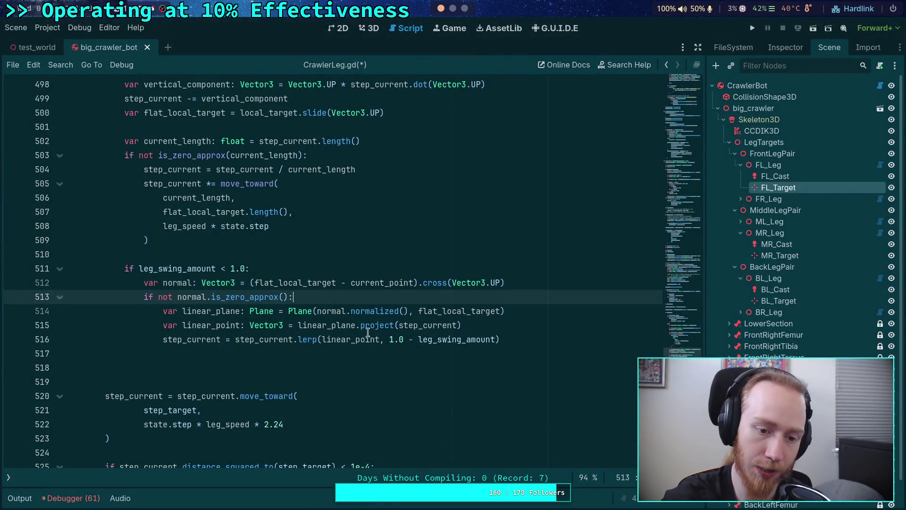
# Step: Add line 518 'step_current += vertical_component' below the lerp line
pyautogui.click(520, 352)
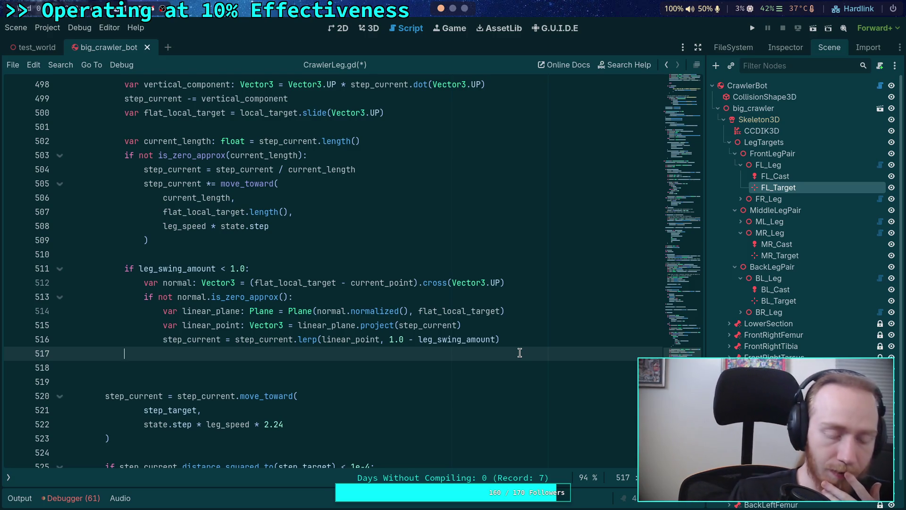
pyautogui.press('Return')
pyautogui.write('step_c')
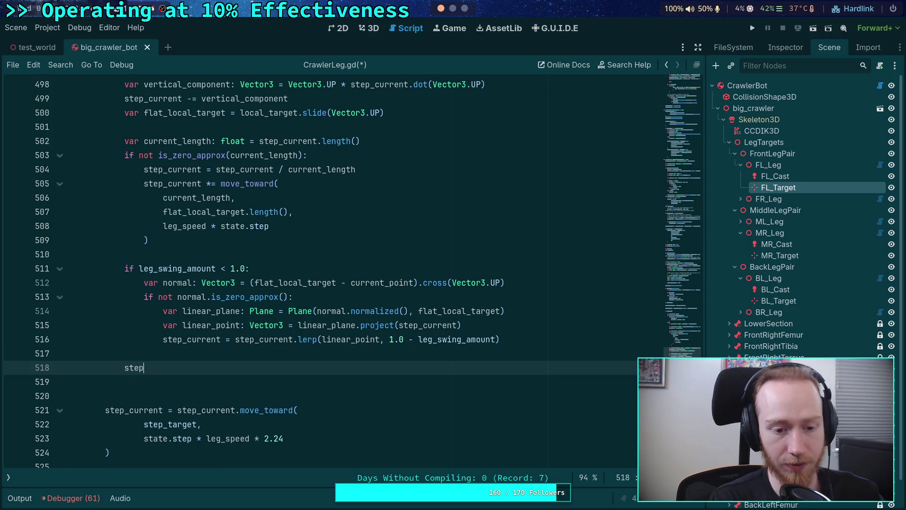
pyautogui.press('Down')
pyautogui.press('Down')
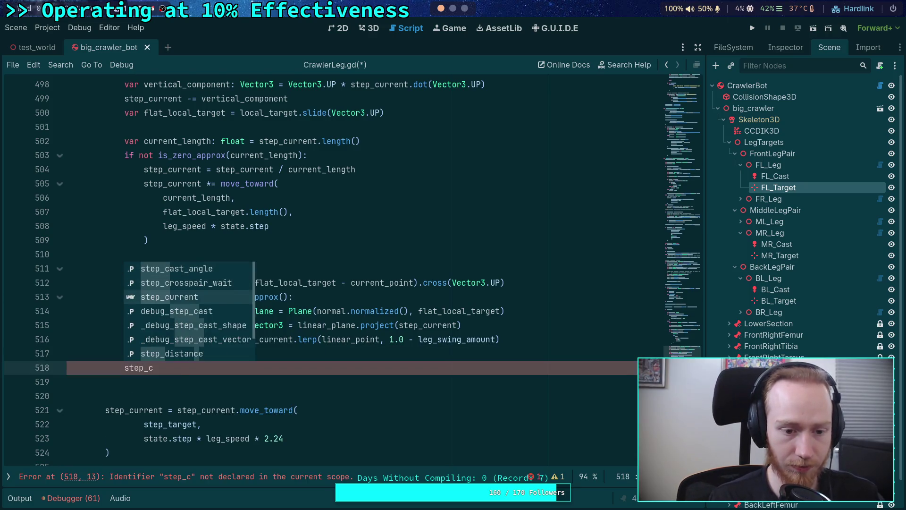
pyautogui.press('Return')
pyautogui.write('+= vert')
pyautogui.press('Return')
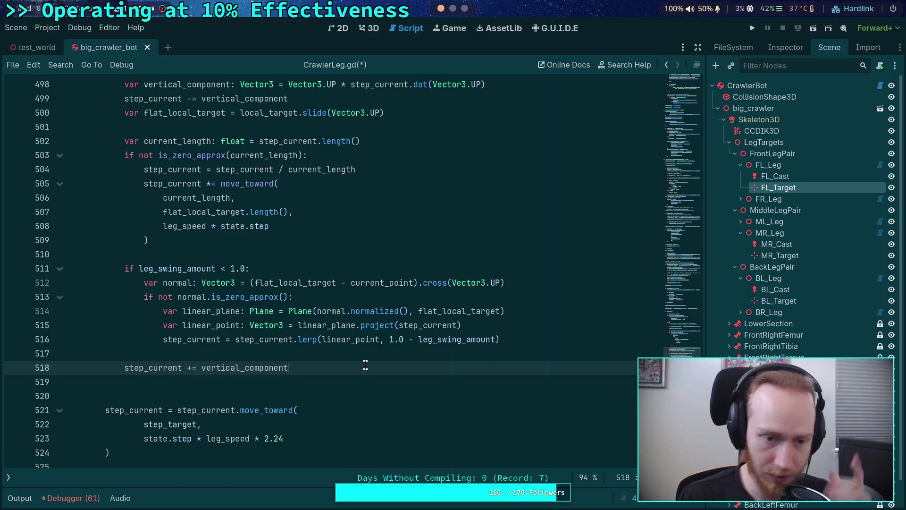
pyautogui.scroll(7, 368, 363)
pyautogui.scroll(1, 387, 367)
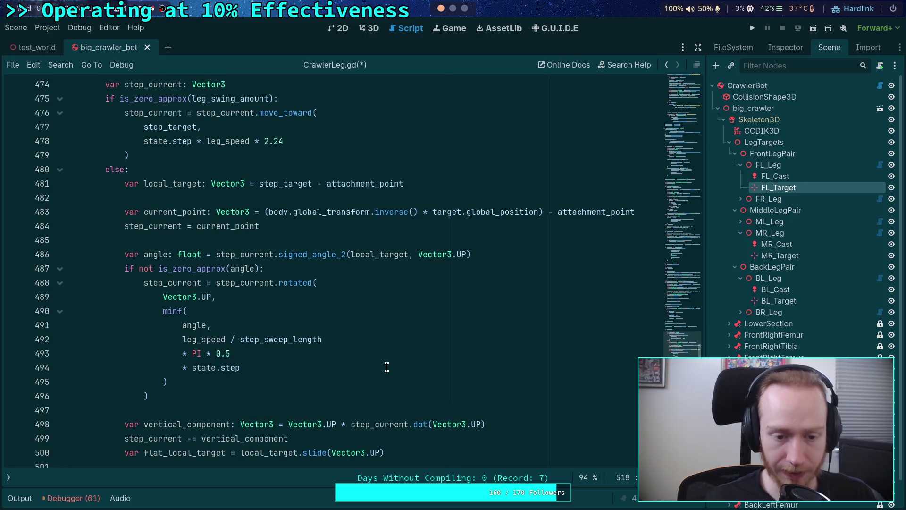
pyautogui.scroll(-8, 386, 367)
pyautogui.doubleClick(300, 337)
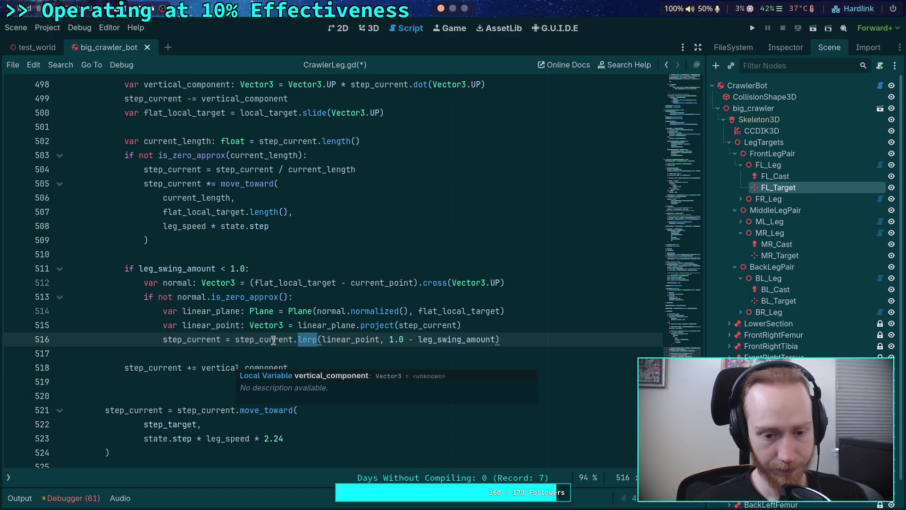
pyautogui.moveTo(499, 339); pyautogui.dragTo(234, 338)
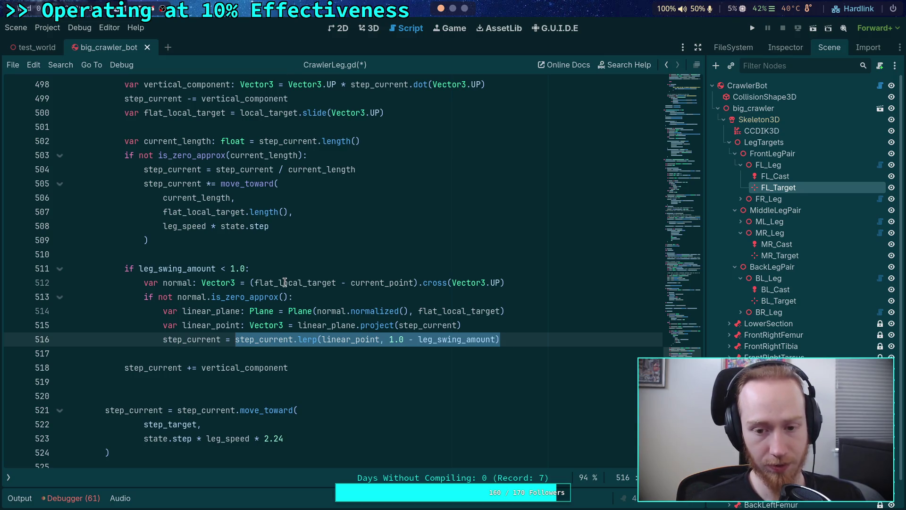
pyautogui.scroll(2, 276, 296)
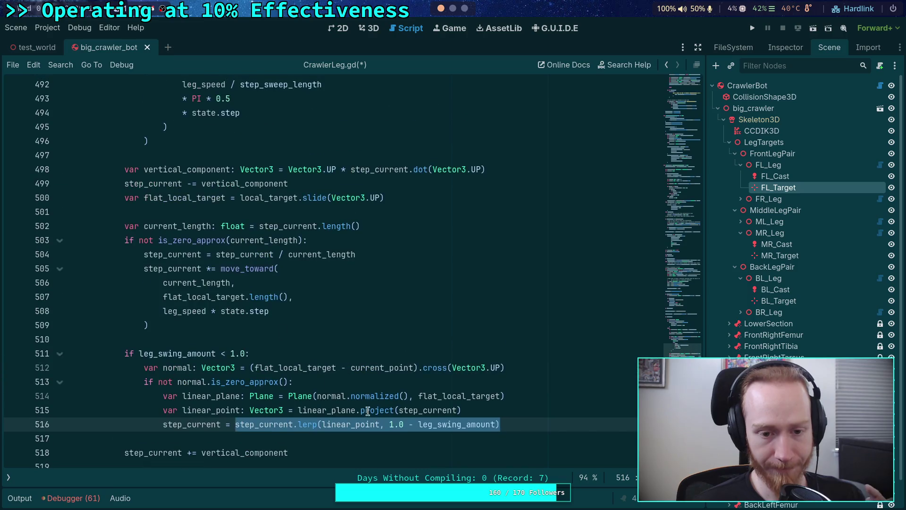
pyautogui.press('End')
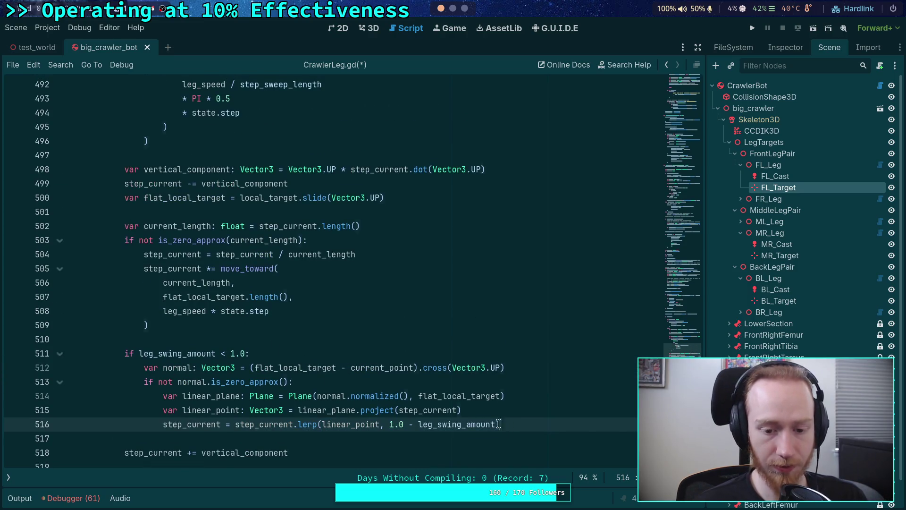
pyautogui.hotkey('ctrl', 'shift', 'Left')
pyautogui.hotkey('ctrl', 'shift', 'Left')
pyautogui.hotkey('ctrl', 'shift', 'Left')
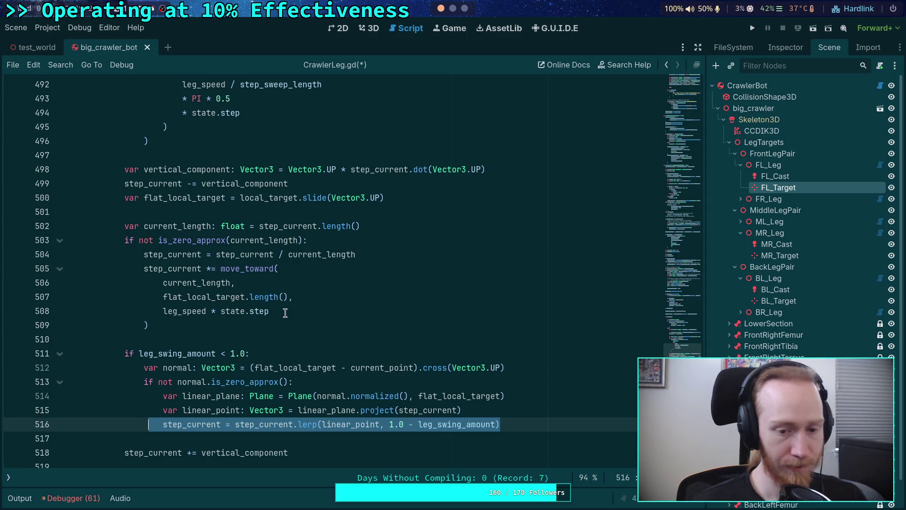
pyautogui.click(285, 313)
pyautogui.moveTo(270, 311); pyautogui.dragTo(144, 274)
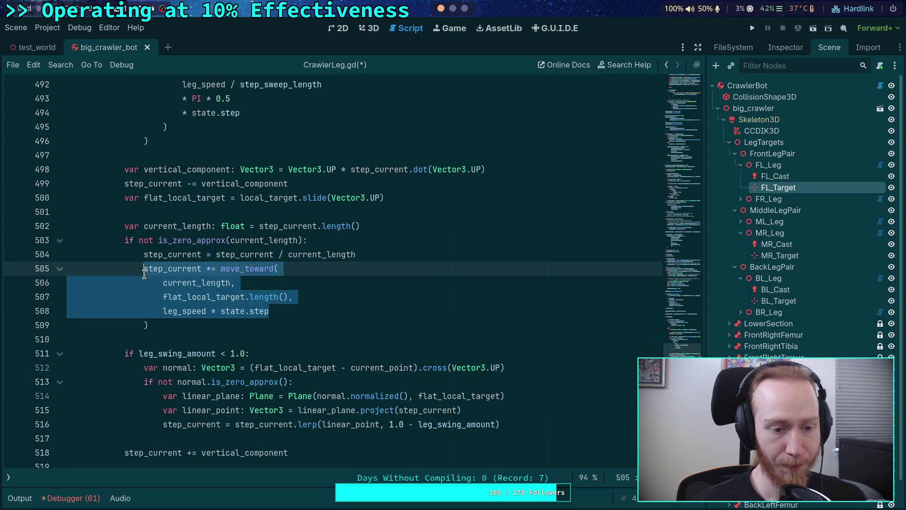
pyautogui.click(176, 327)
pyautogui.scroll(1, 176, 321)
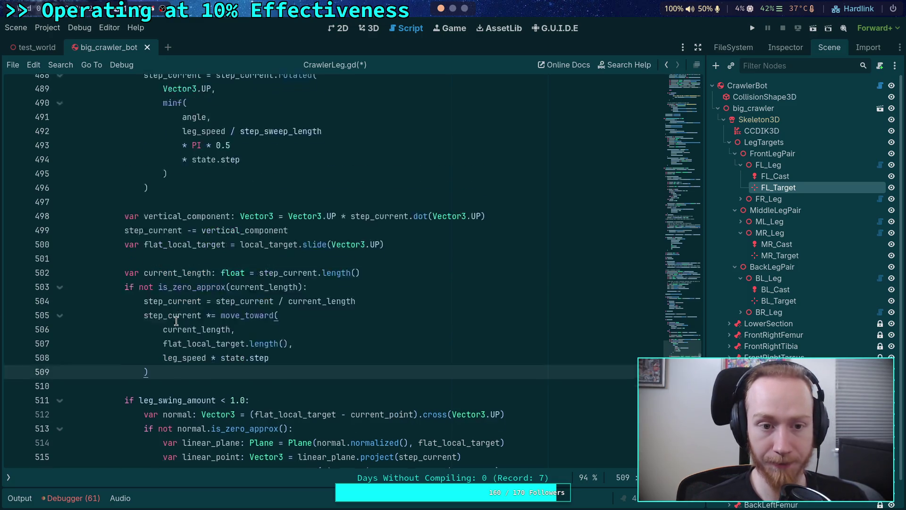
pyautogui.scroll(4, 176, 321)
pyautogui.doubleClick(183, 155)
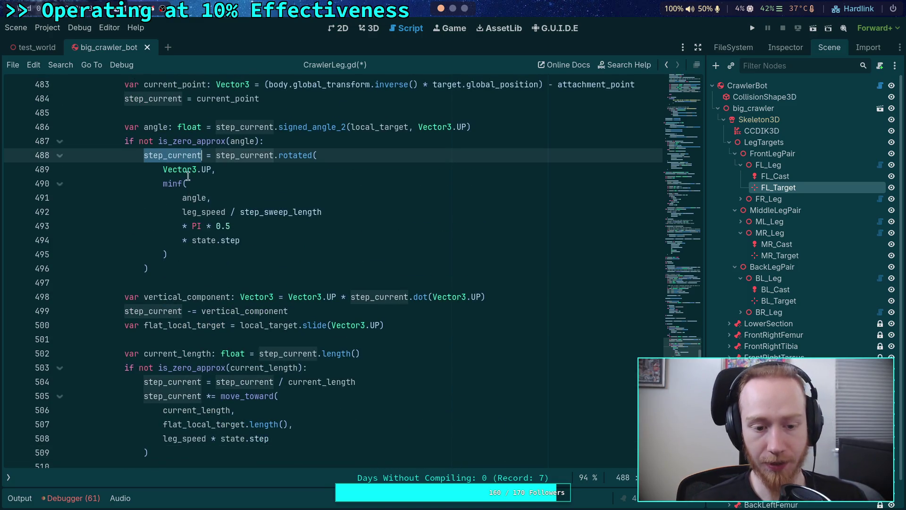
pyautogui.scroll(-3, 184, 163)
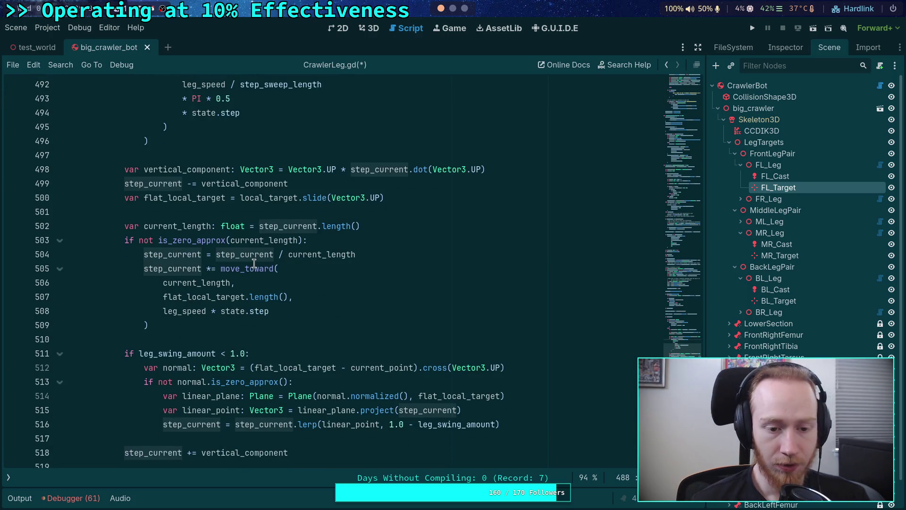
pyautogui.moveTo(252, 265)
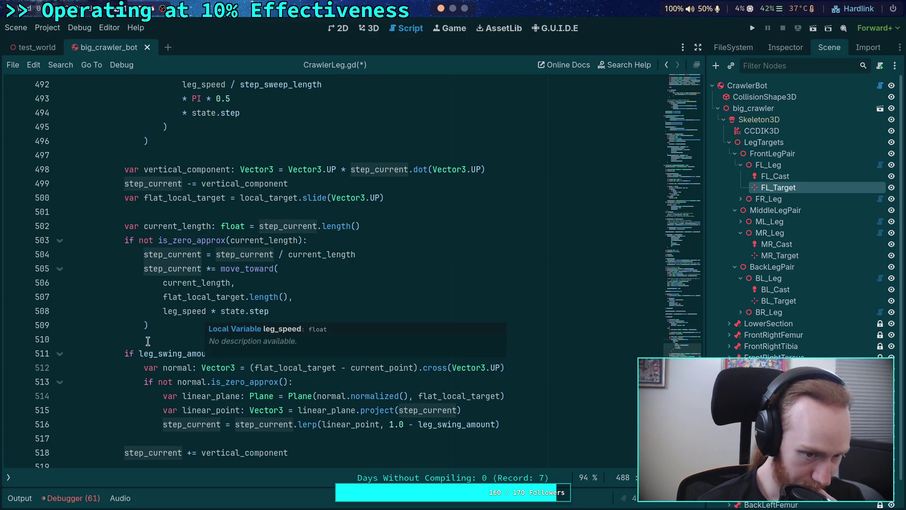
pyautogui.click(126, 343)
pyautogui.scroll(-3, 162, 350)
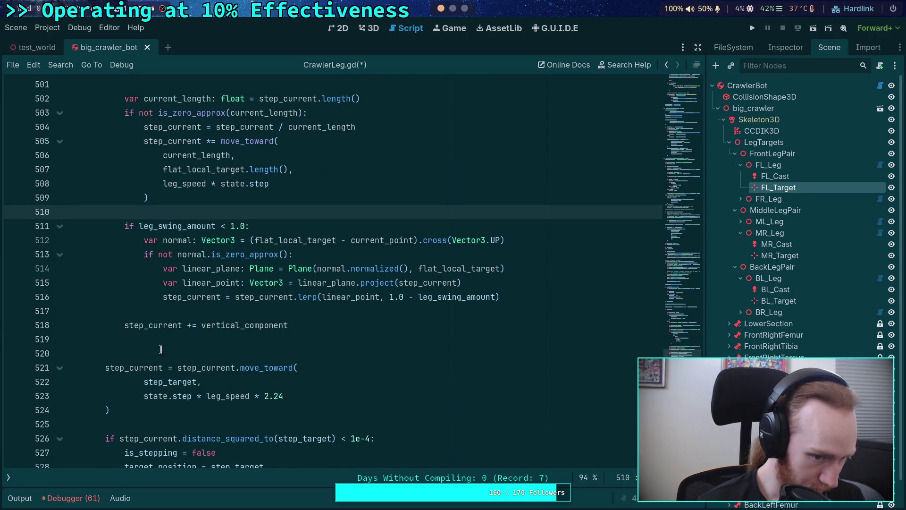
pyautogui.scroll(2, 297, 364)
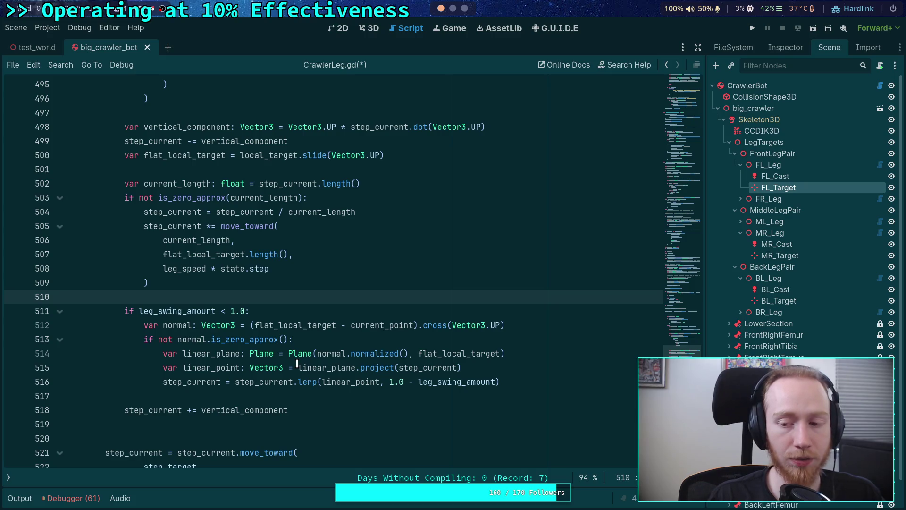
pyautogui.write('target.position =')
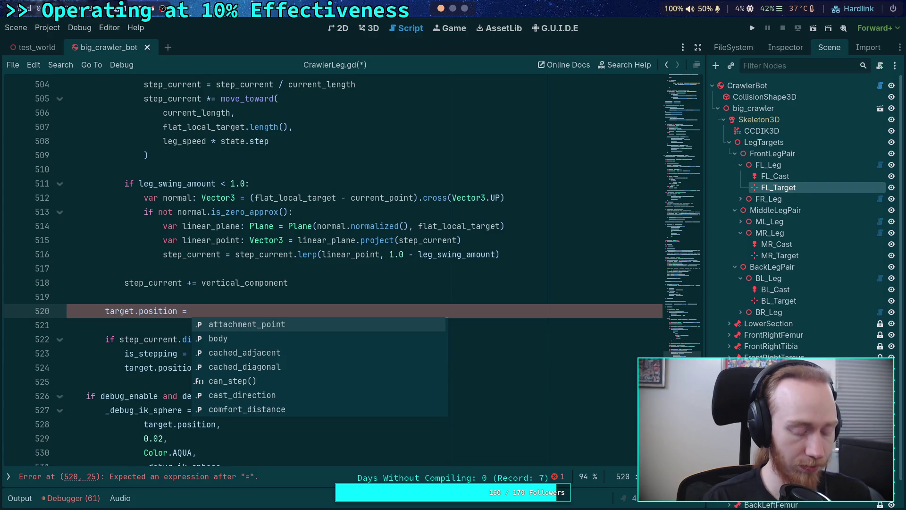
# Step: Type (state.transform * step_current) on line 520, prefixed with global_transform.inverse() *
pyautogui.write('(')
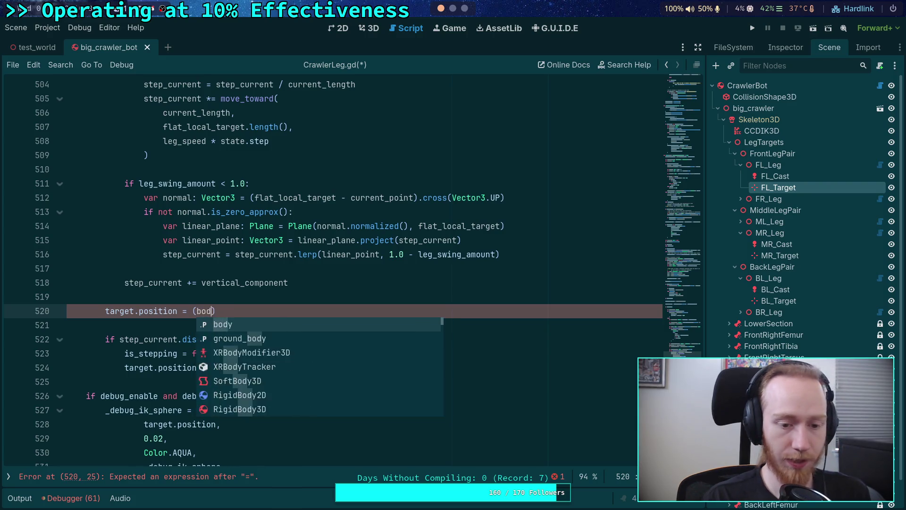
pyautogui.write('state.transform')
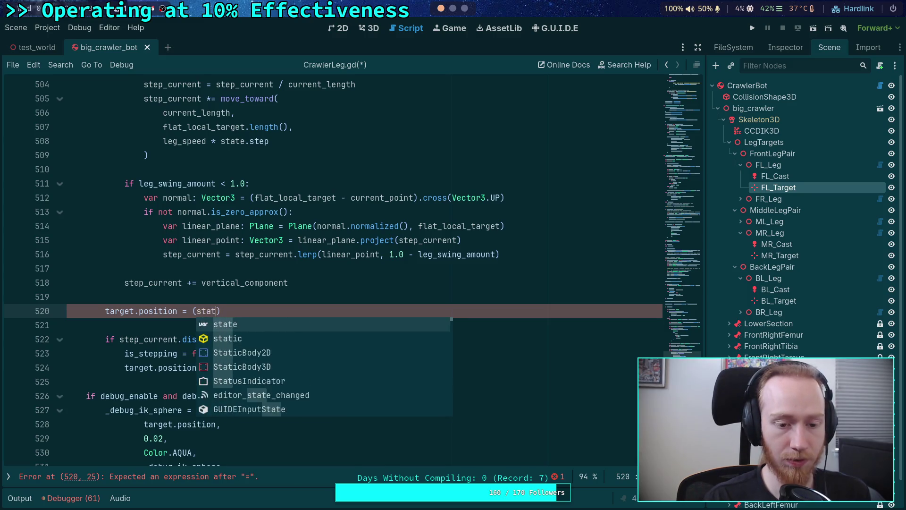
pyautogui.write(' * s')
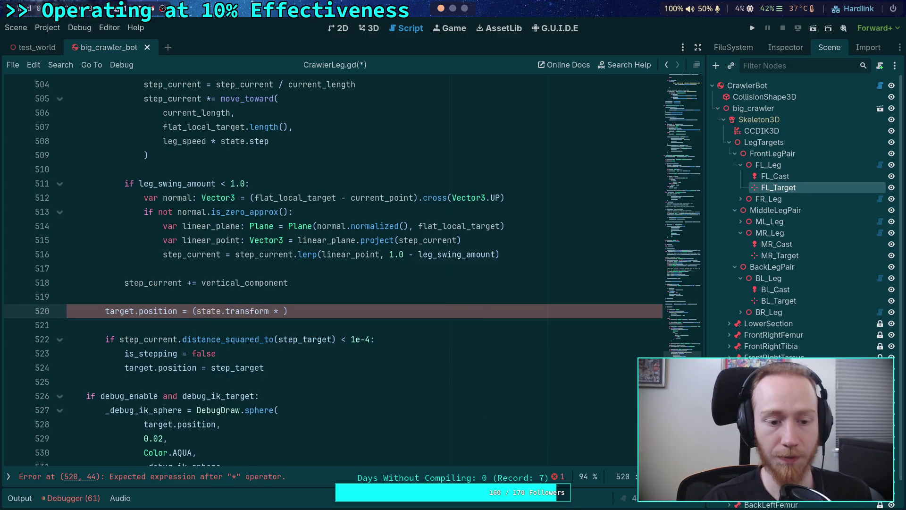
pyautogui.write('tep_c')
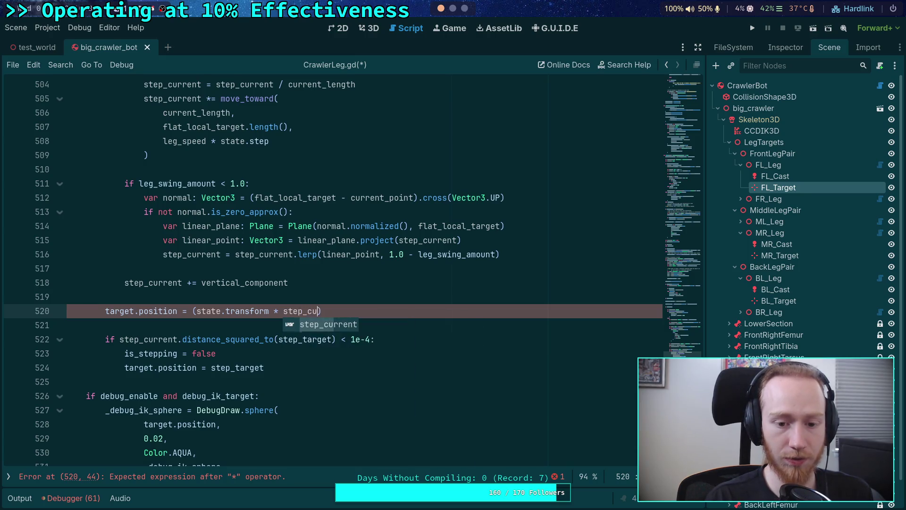
pyautogui.write('u')
pyautogui.press('Return')
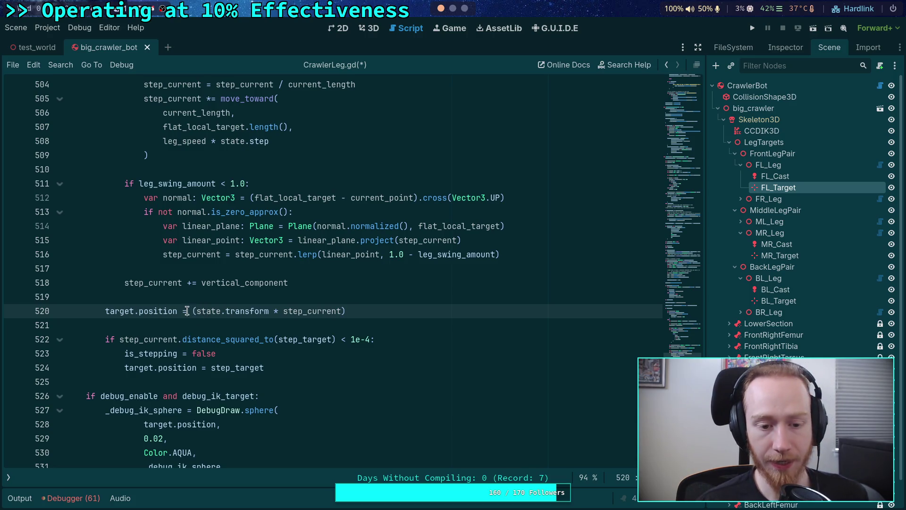
pyautogui.hotkey('ctrl', 'space')
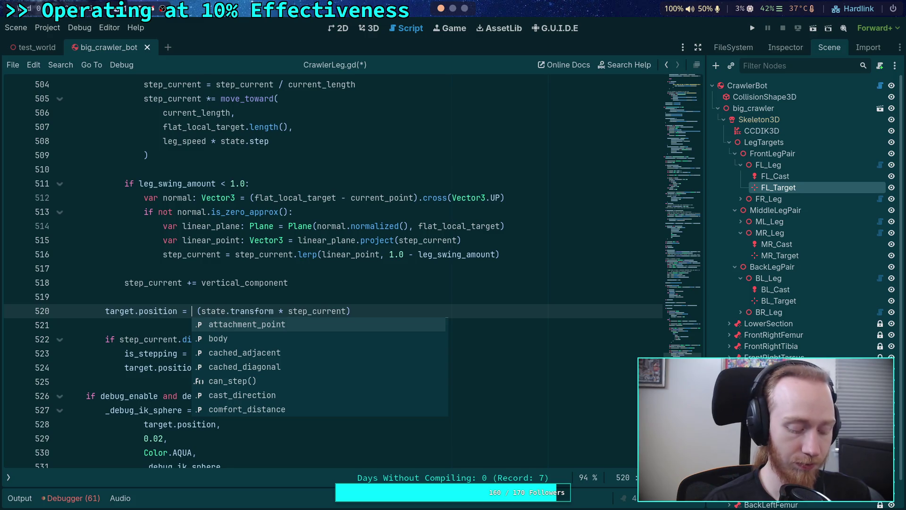
pyautogui.write('global_tr')
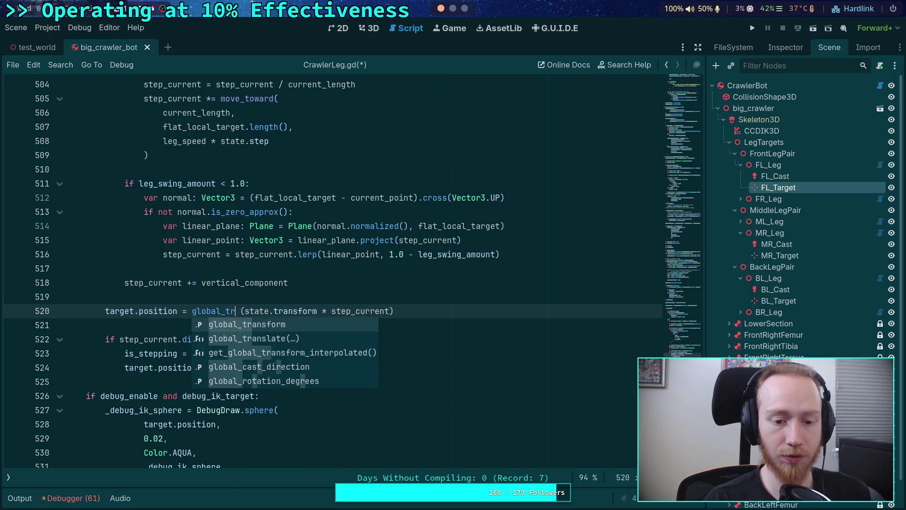
pyautogui.press('Return')
pyautogui.write('.inv')
pyautogui.press('Return')
pyautogui.write('*')
pyautogui.click(504, 307)
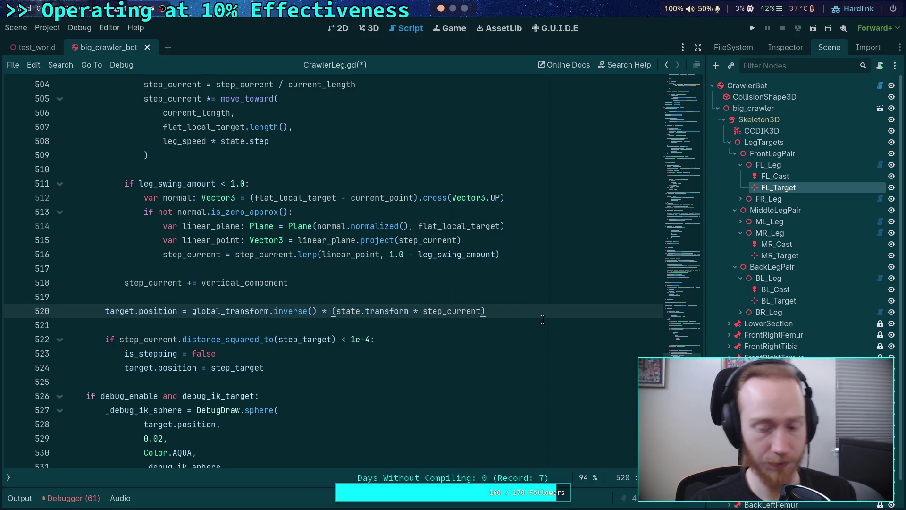
pyautogui.scroll(1, 429, 332)
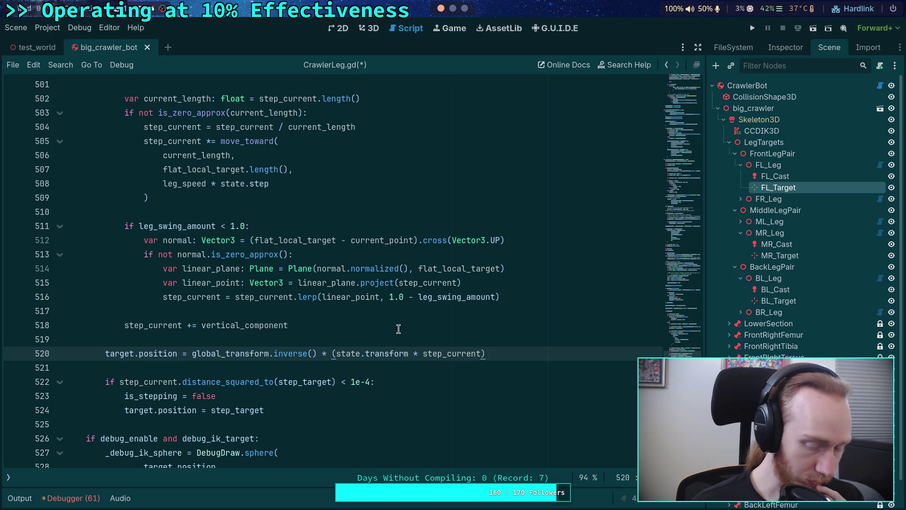
# Step: Fold the current_length, leg_swing_amount, angle rotation, else and zero-swing blocks
pyautogui.scroll(1, 399, 328)
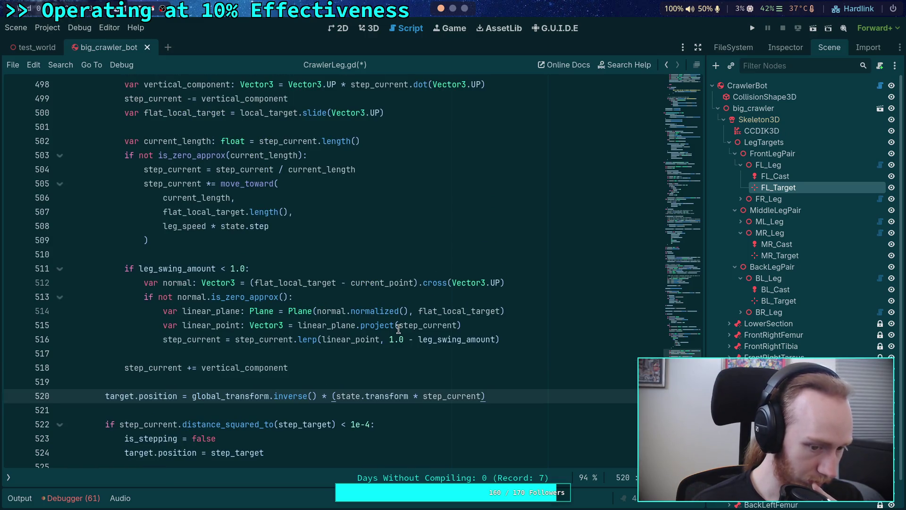
pyautogui.scroll(-3, 399, 329)
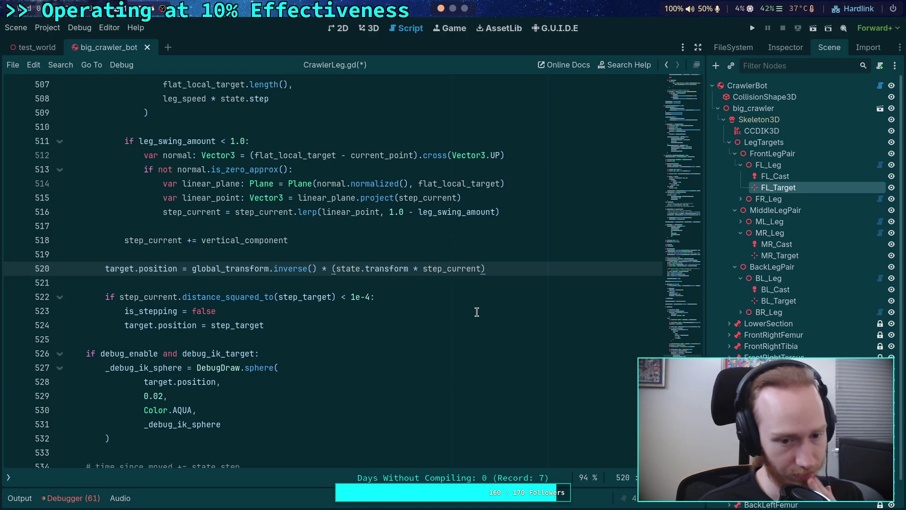
pyautogui.scroll(6, 478, 313)
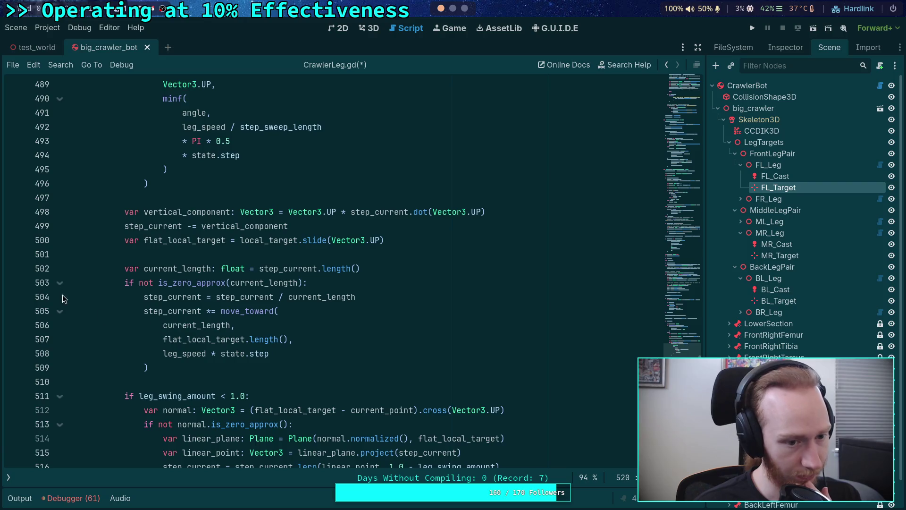
pyautogui.click(60, 282)
pyautogui.click(63, 311)
pyautogui.scroll(4, 151, 307)
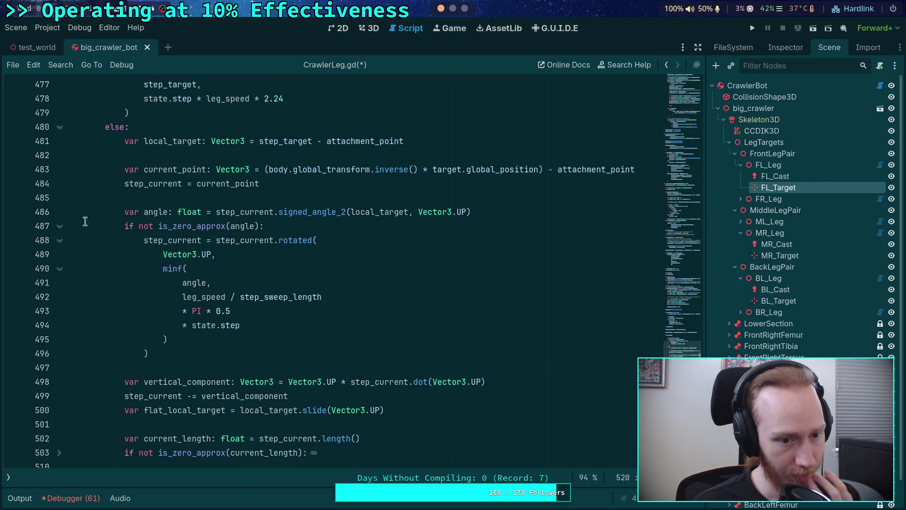
pyautogui.click(65, 227)
pyautogui.scroll(3, 109, 225)
pyautogui.click(60, 254)
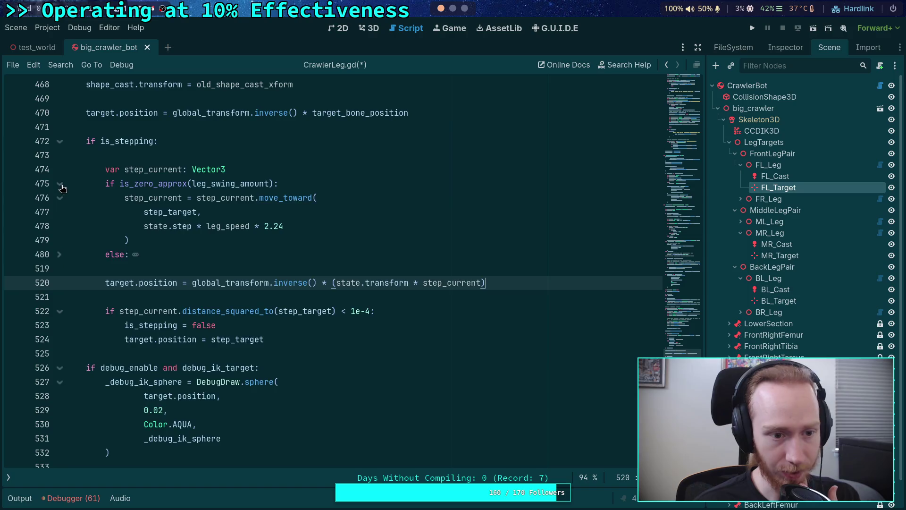
pyautogui.click(60, 184)
# Step: Insert blank lines at line 519 and review current_point uses in the else branch
pyautogui.click(311, 212)
pyautogui.press('Return')
pyautogui.press('Return')
pyautogui.press('Up')
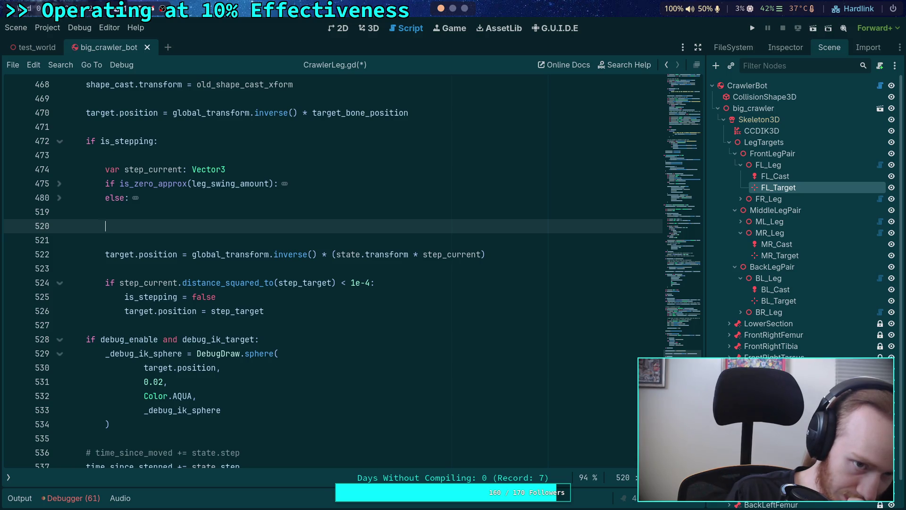
pyautogui.click(59, 198)
pyautogui.click(59, 199)
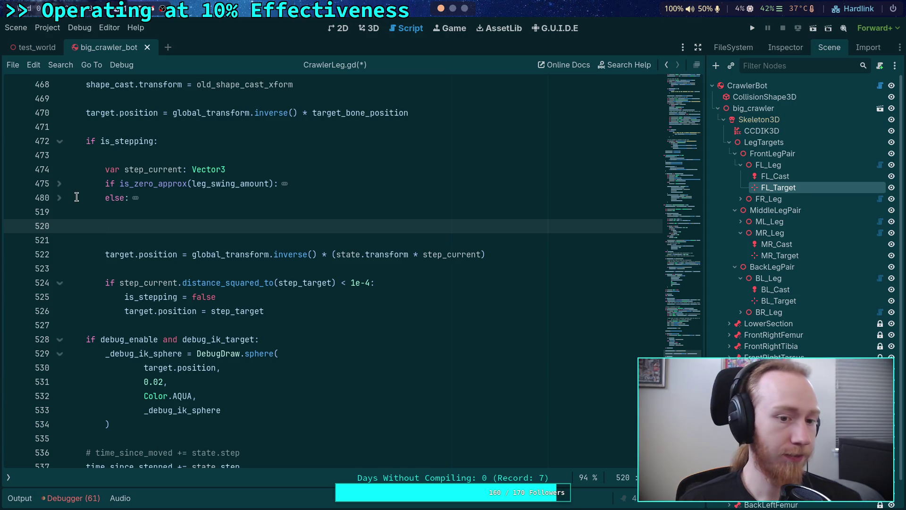
pyautogui.click(60, 199)
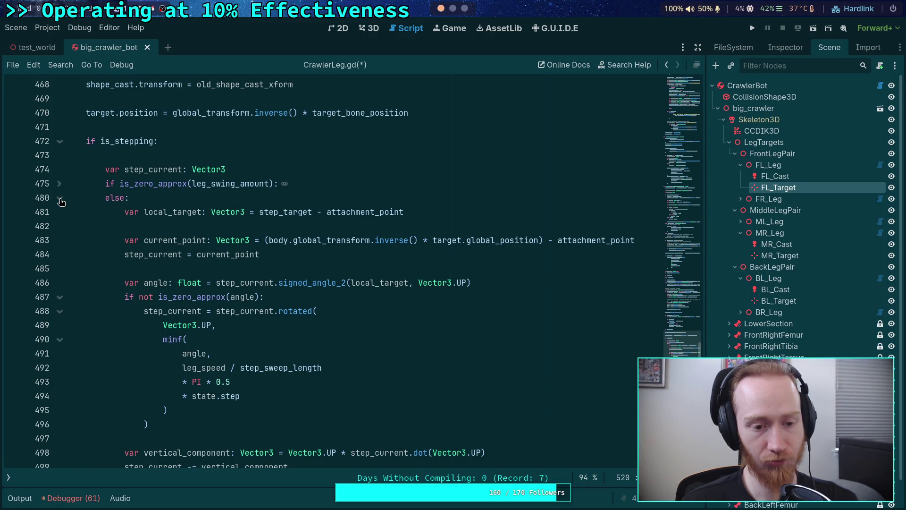
pyautogui.click(60, 199)
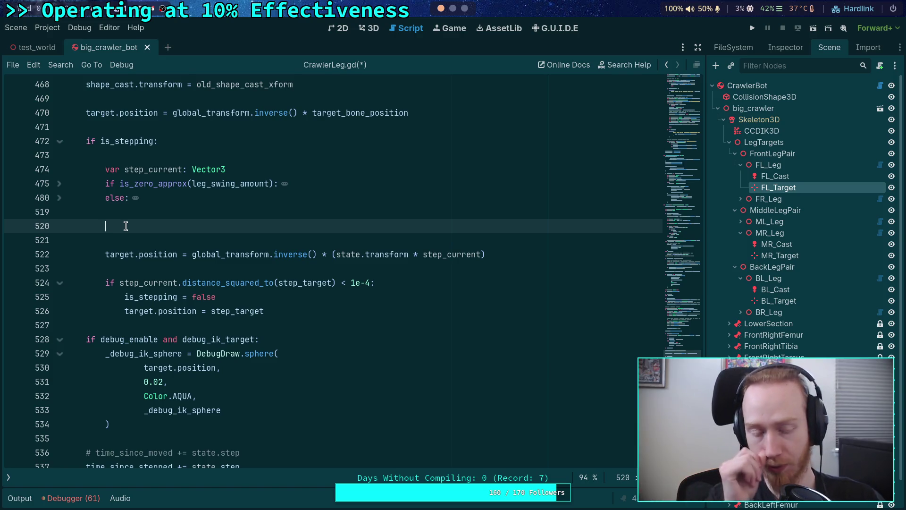
pyautogui.click(59, 198)
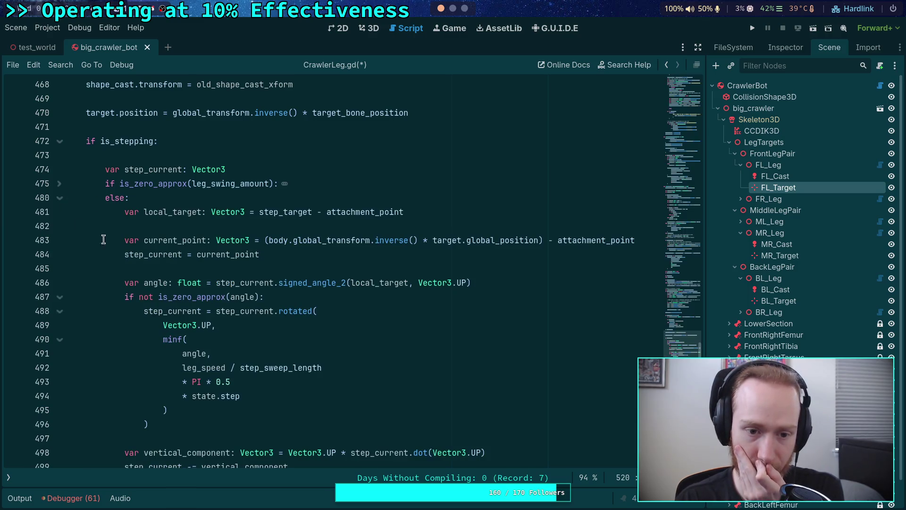
pyautogui.doubleClick(156, 240)
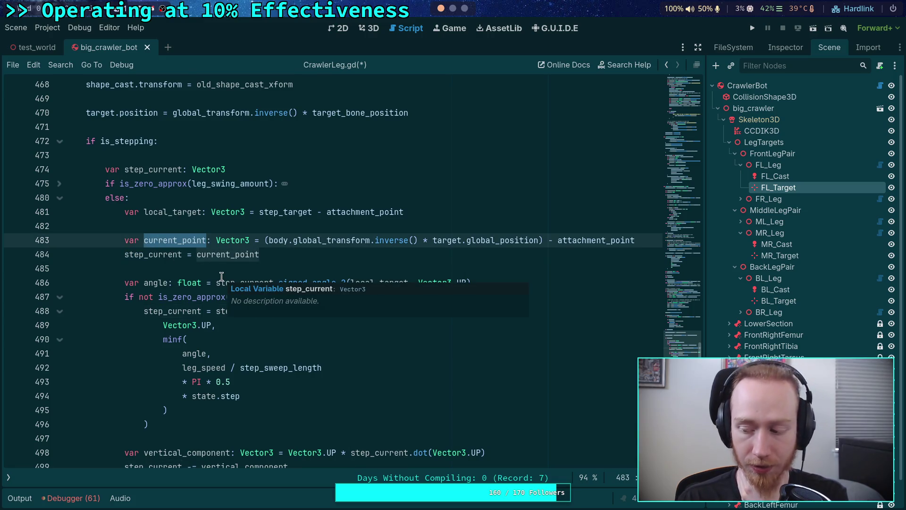
pyautogui.scroll(-10, 221, 276)
pyautogui.scroll(-3, 282, 313)
pyautogui.scroll(-1, 282, 314)
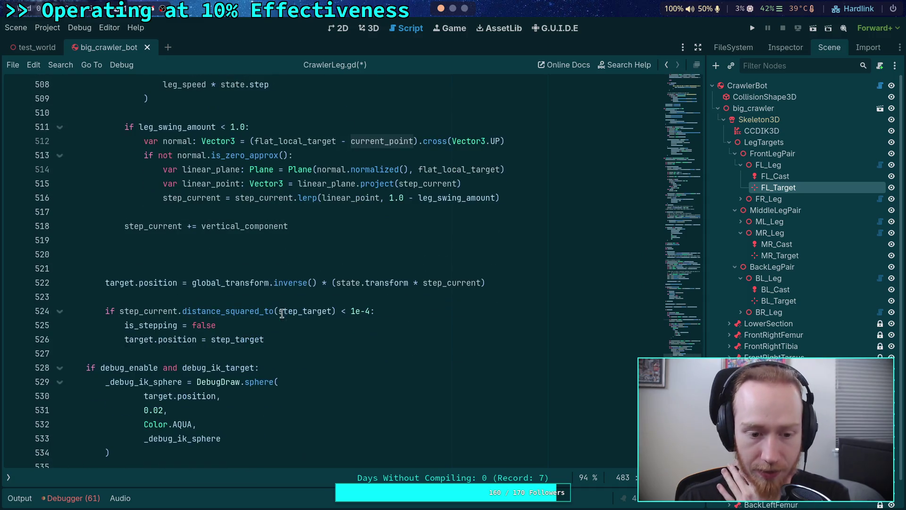
# Step: Change step_current on line 522 to step_current + attachment_point
pyautogui.doubleClick(422, 283)
pyautogui.write('(')
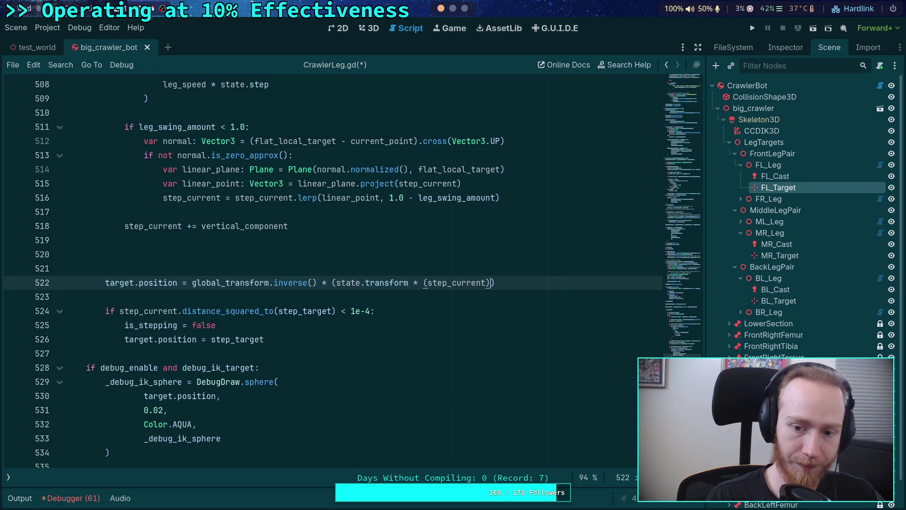
pyautogui.write(' _ a')
pyautogui.press('BackSpace')
pyautogui.press('BackSpace')
pyautogui.press('BackSpace')
pyautogui.write('+ attachment_point')
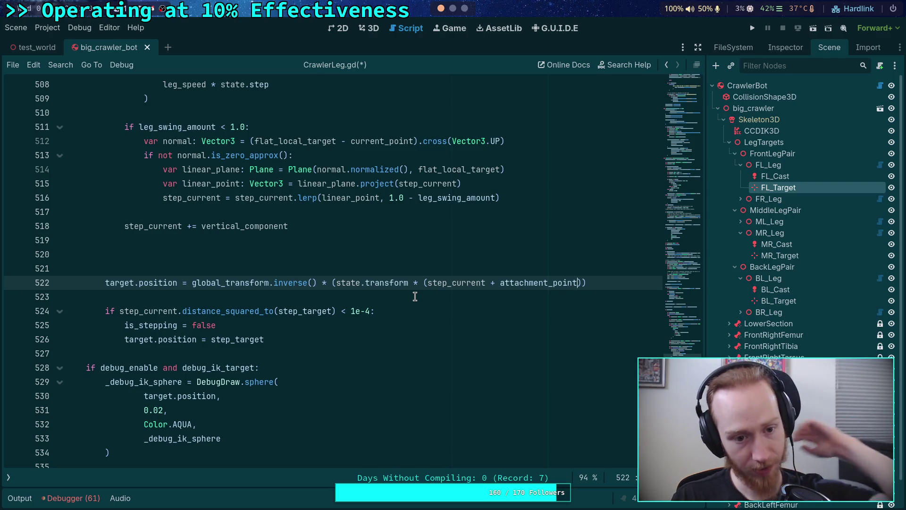
# Step: Unfold the zero-swing branch and add attachment_point after step_target in move_toward
pyautogui.scroll(7, 377, 284)
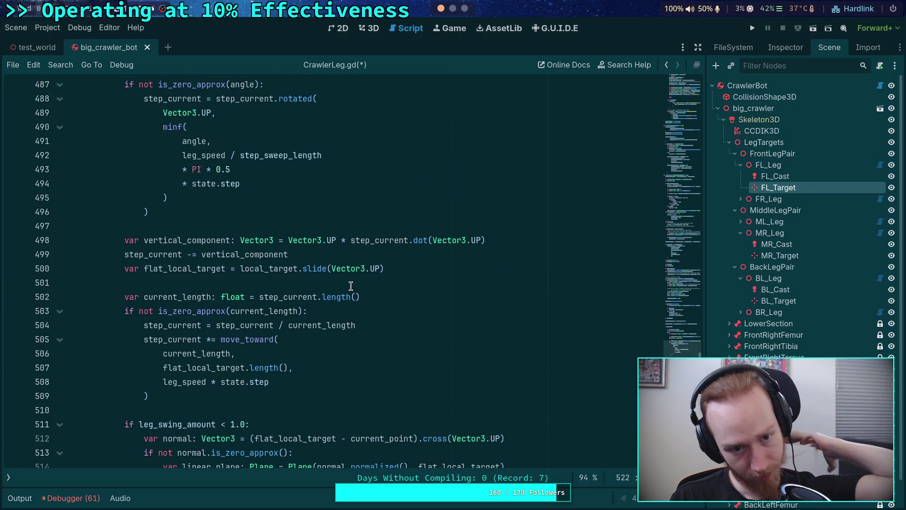
pyautogui.scroll(4, 351, 286)
pyautogui.scroll(2, 351, 286)
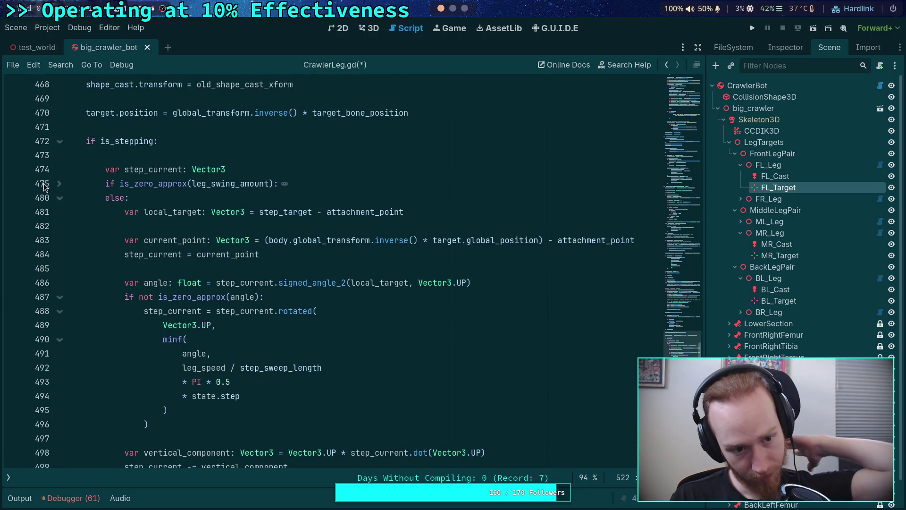
pyautogui.click(58, 184)
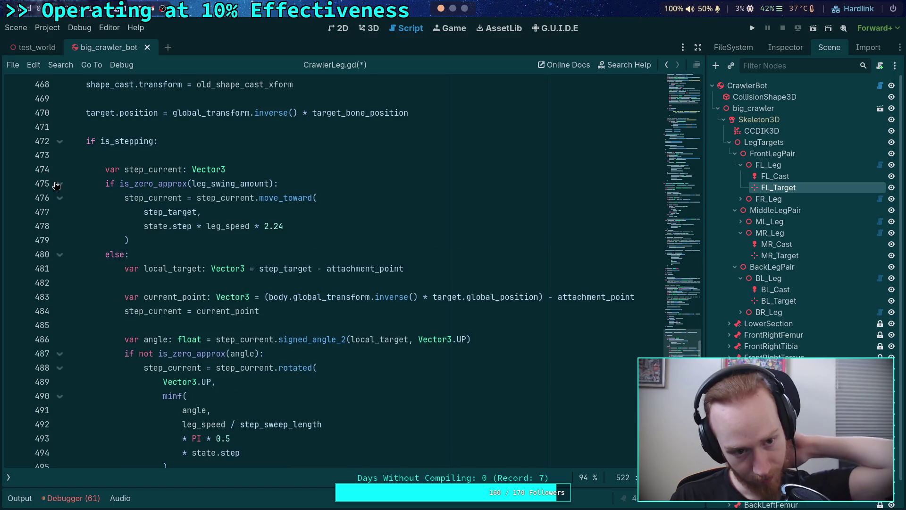
pyautogui.click(184, 213)
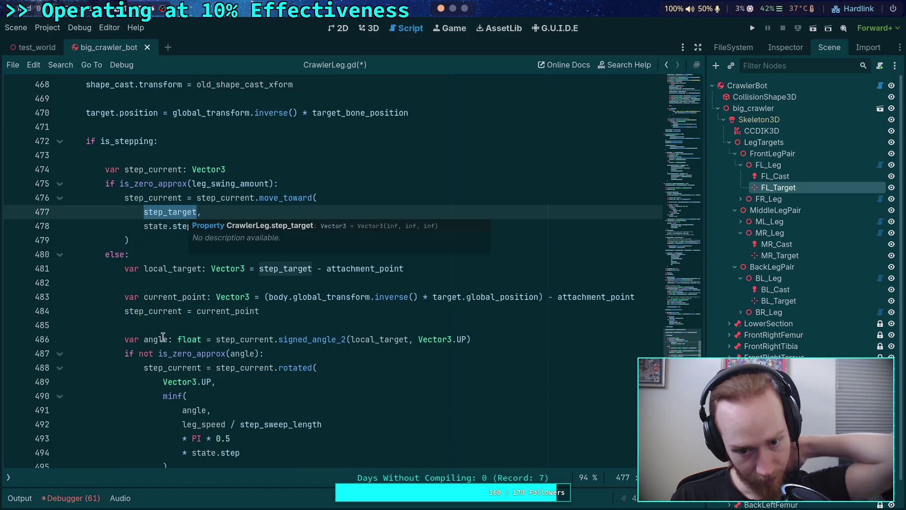
pyautogui.scroll(2, 184, 213)
pyautogui.click(197, 298)
pyautogui.write(',attachment_p')
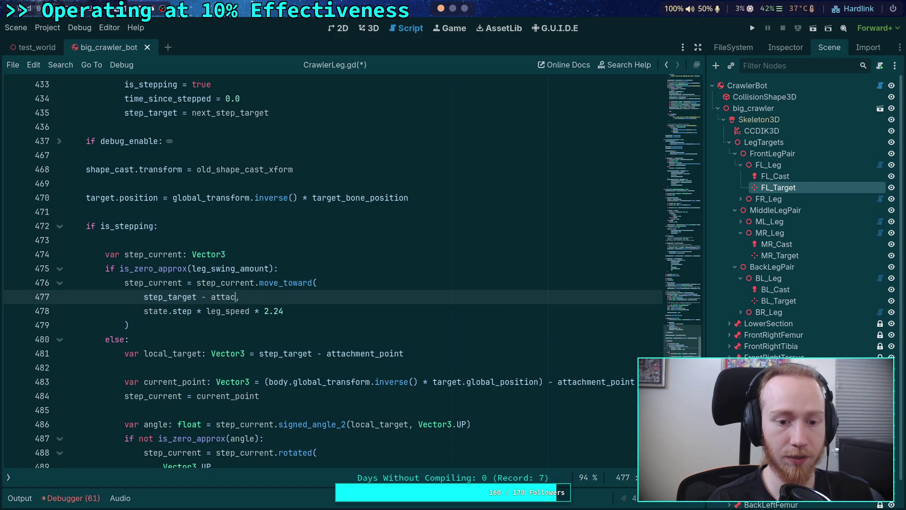
pyautogui.press('Return')
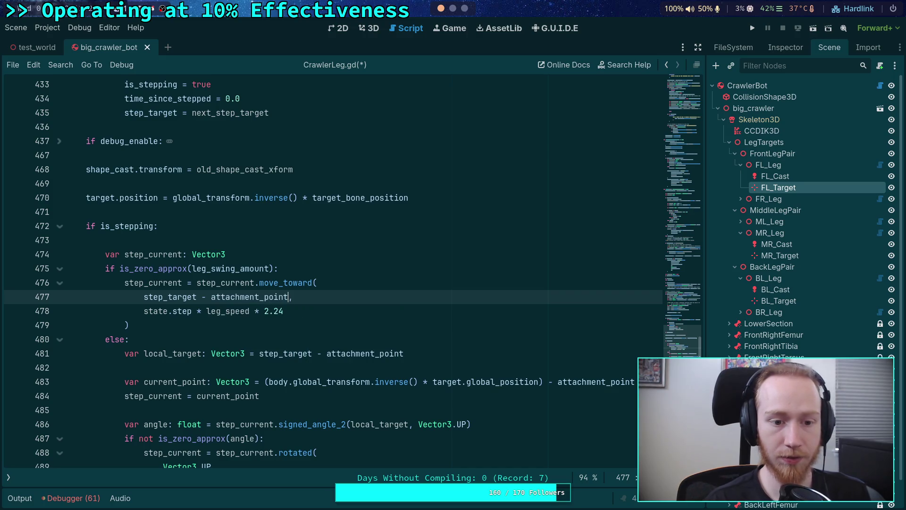
# Step: Start a new 'step_current' line under the is_zero_approx condition
pyautogui.doubleClick(154, 283)
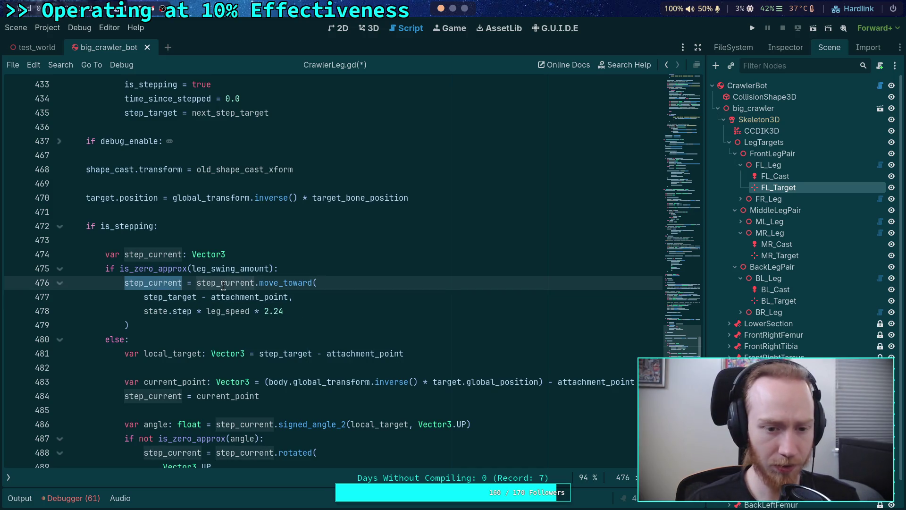
pyautogui.click(331, 270)
pyautogui.press('Return')
pyautogui.write('step_cerr')
pyautogui.press('BackSpace')
pyautogui.press('BackSpace')
pyautogui.press('BackSpace')
pyautogui.write('urrent =')
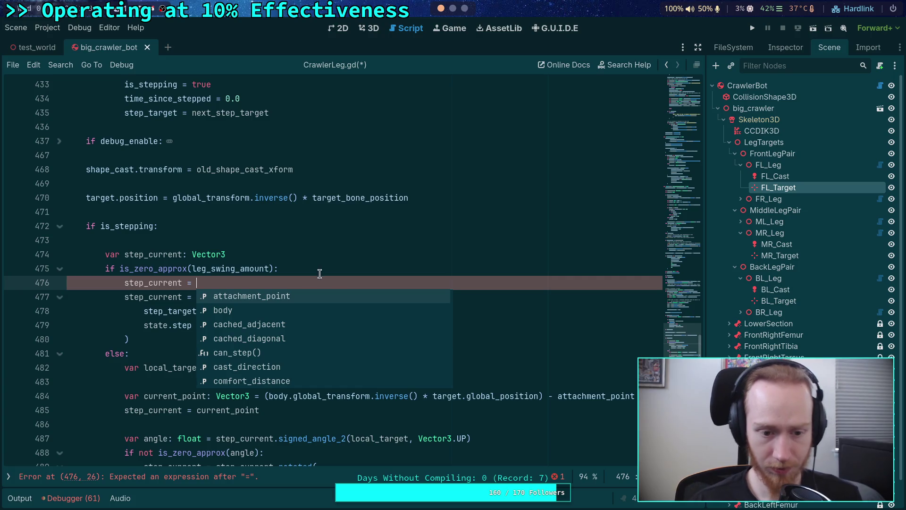
# Step: Move the current_point declaration above the branches and drop its attachment_point subtraction
pyautogui.doubleClick(175, 396)
pyautogui.scroll(-1, 326, 382)
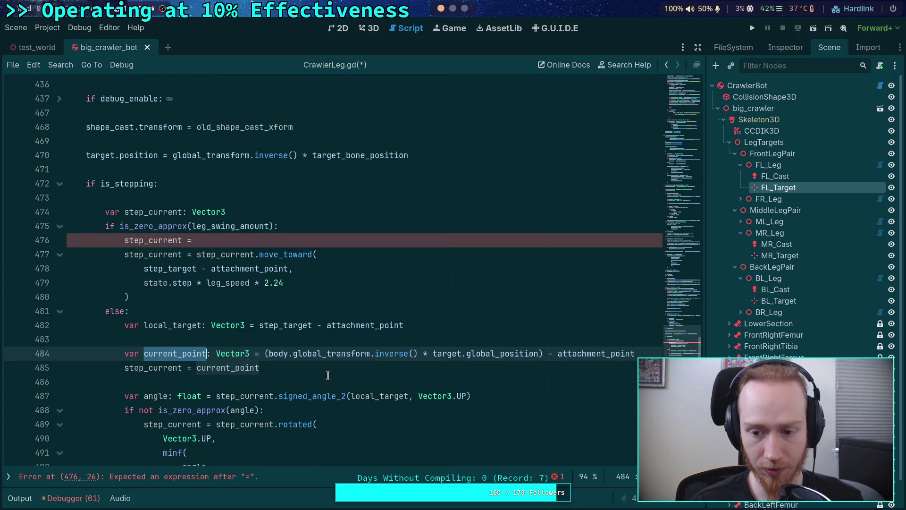
pyautogui.click(182, 354)
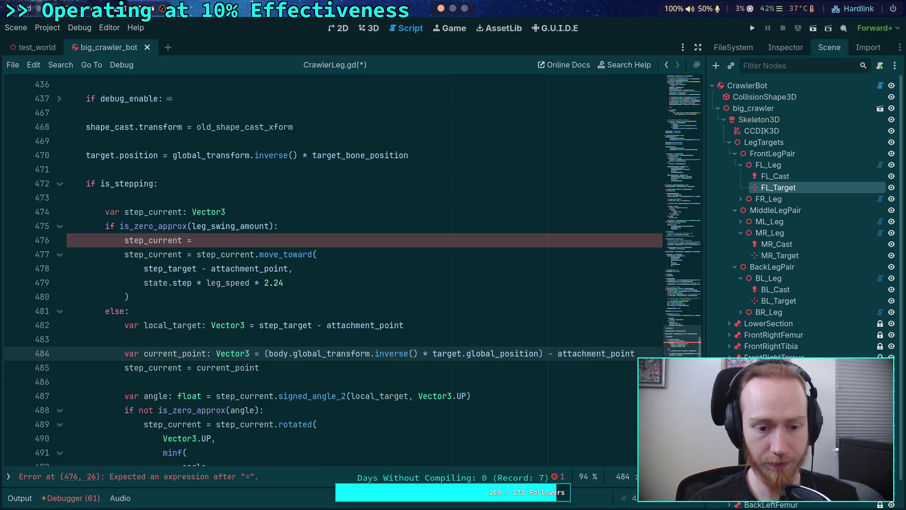
pyautogui.hotkey('alt', 'Up')
pyautogui.hotkey('alt', 'Up')
pyautogui.hotkey('alt', 'Up')
pyautogui.hotkey('alt', 'Up')
pyautogui.hotkey('alt', 'Up')
pyautogui.hotkey('alt', 'Up')
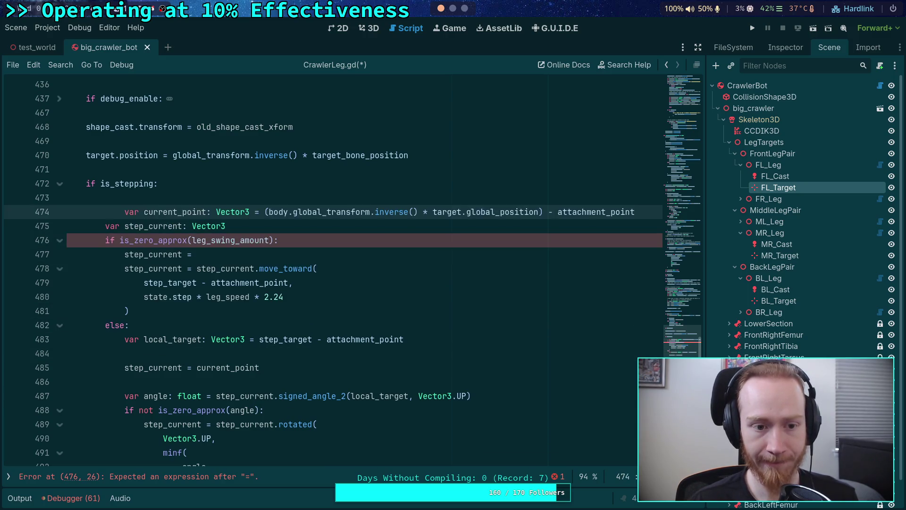
pyautogui.moveTo(529, 210); pyautogui.dragTo(639, 211)
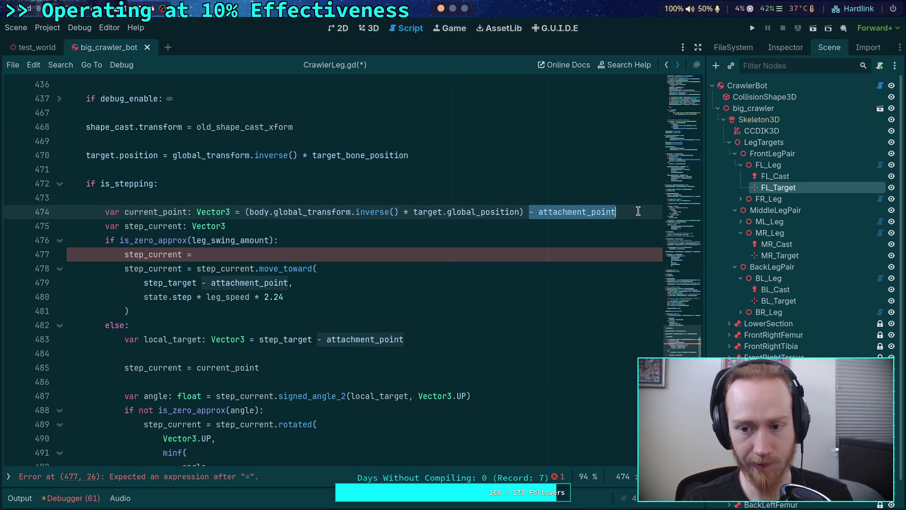
pyautogui.press('BackSpace')
# Step: Add 'current_point -= attachment_point' just above the step_current assignment in the else branch
pyautogui.click(342, 348)
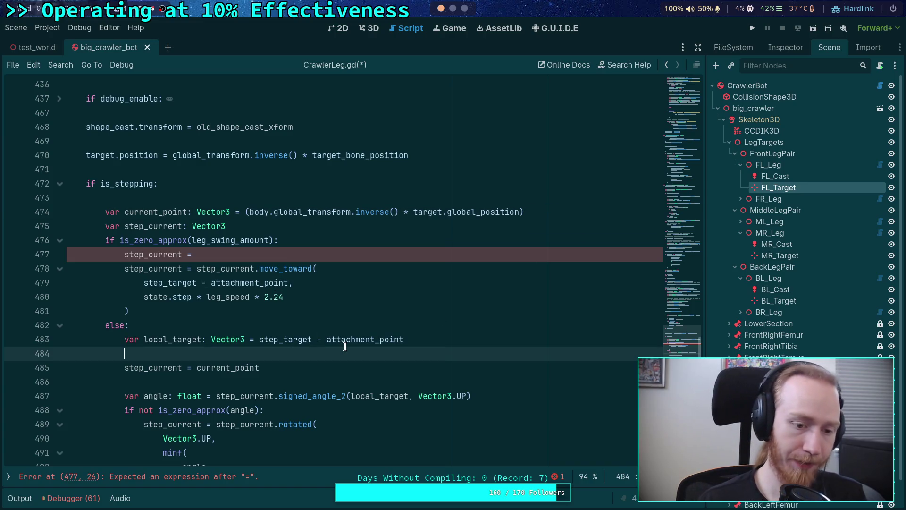
pyautogui.hotkey('alt', 'Up')
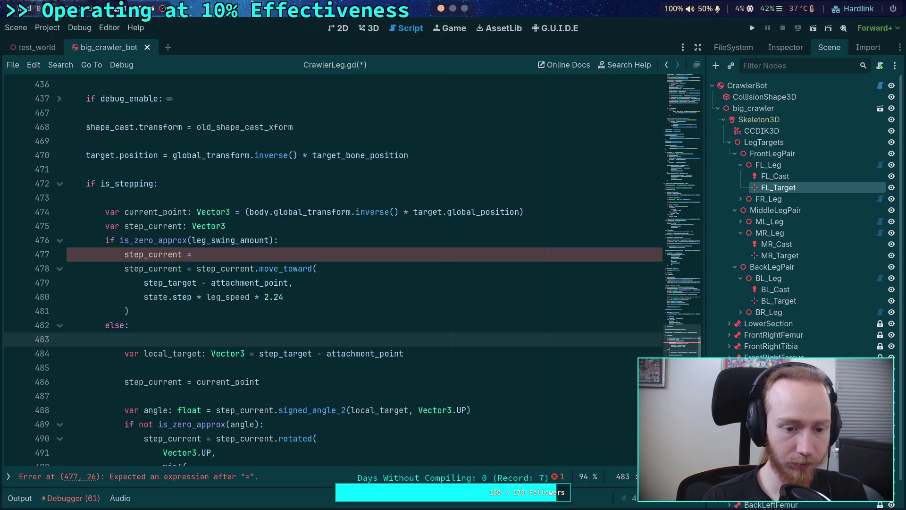
pyautogui.write('current__p')
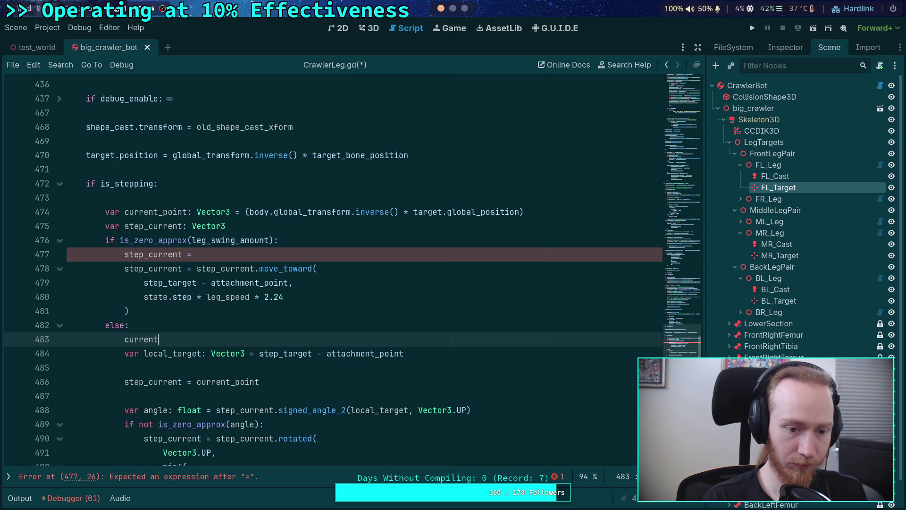
pyautogui.press('BackSpace')
pyautogui.press('BackSpace')
pyautogui.write('point ')
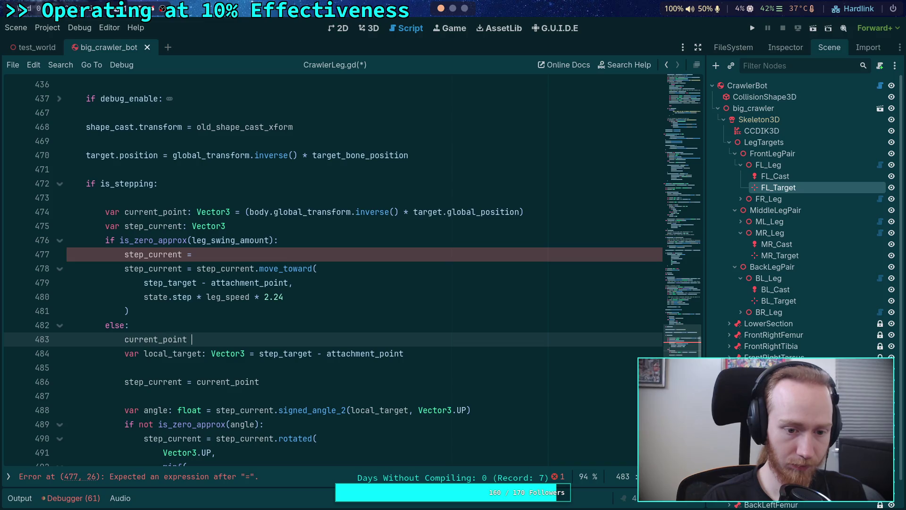
pyautogui.write('-= attachment')
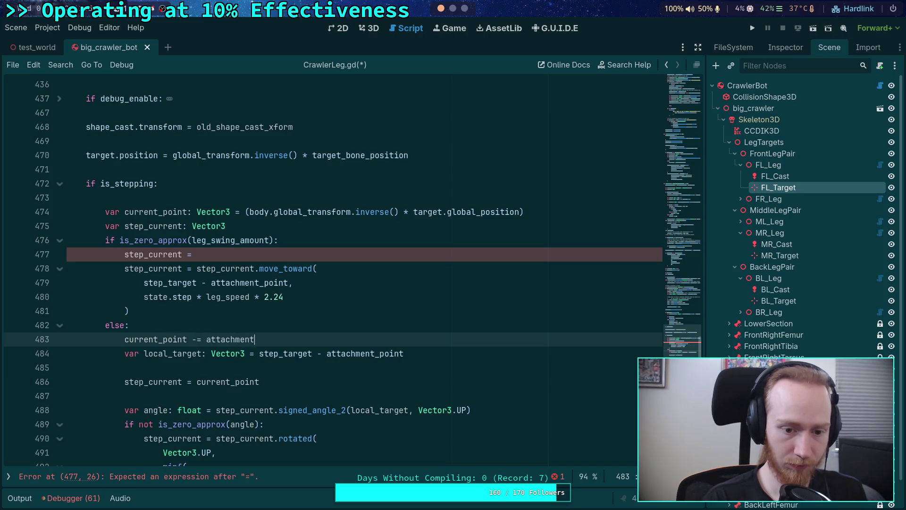
pyautogui.write('_point')
pyautogui.press('Down')
pyautogui.press('Down')
pyautogui.press('Down')
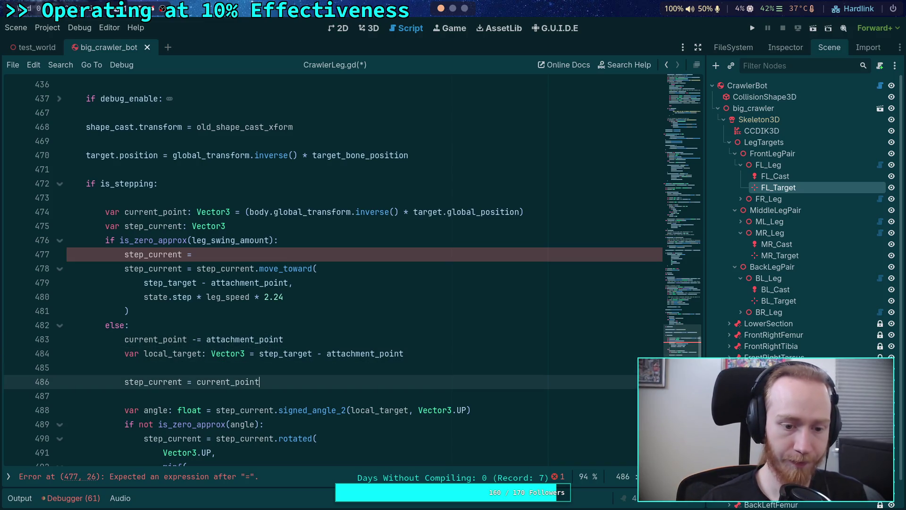
pyautogui.press('Up')
pyautogui.press('Up')
pyautogui.hotkey('alt', 'Up')
pyautogui.hotkey('alt', 'Down')
pyautogui.press('Up')
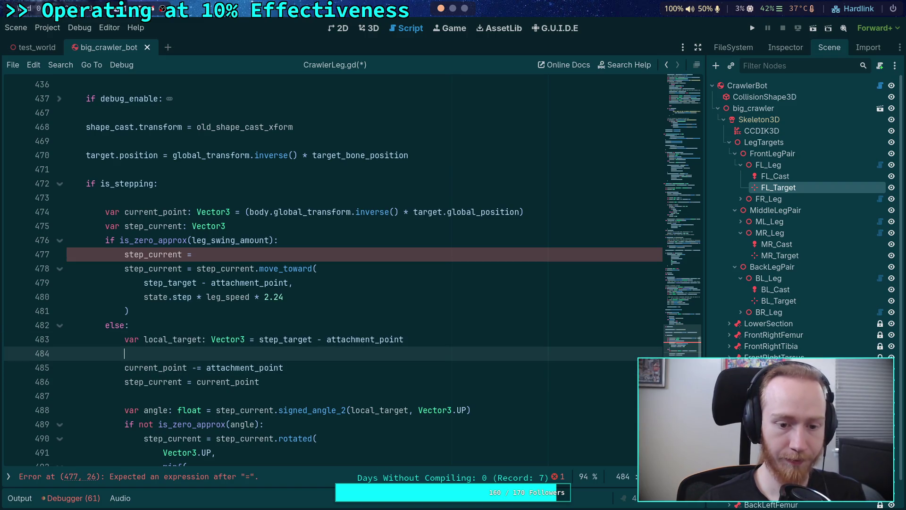
# Step: Make the zero-swing branch use current_point.move_toward(step_target, …), deleting the incomplete line
pyautogui.doubleClick(226, 268)
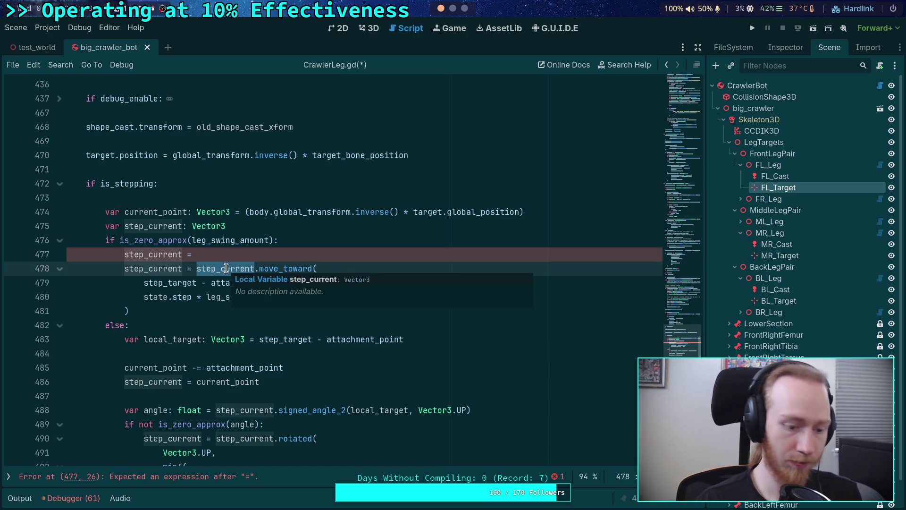
pyautogui.write('cu')
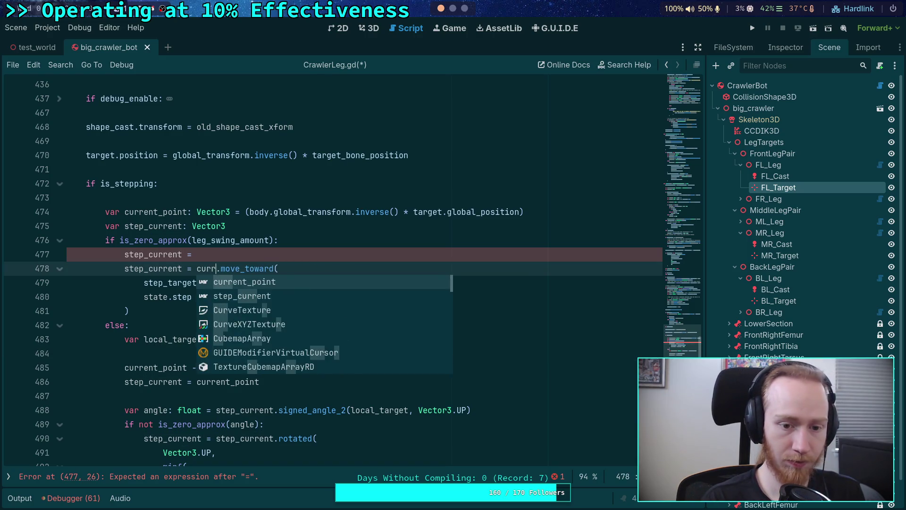
pyautogui.press('Return')
pyautogui.moveTo(293, 255); pyautogui.dragTo(307, 245)
pyautogui.press('BackSpace')
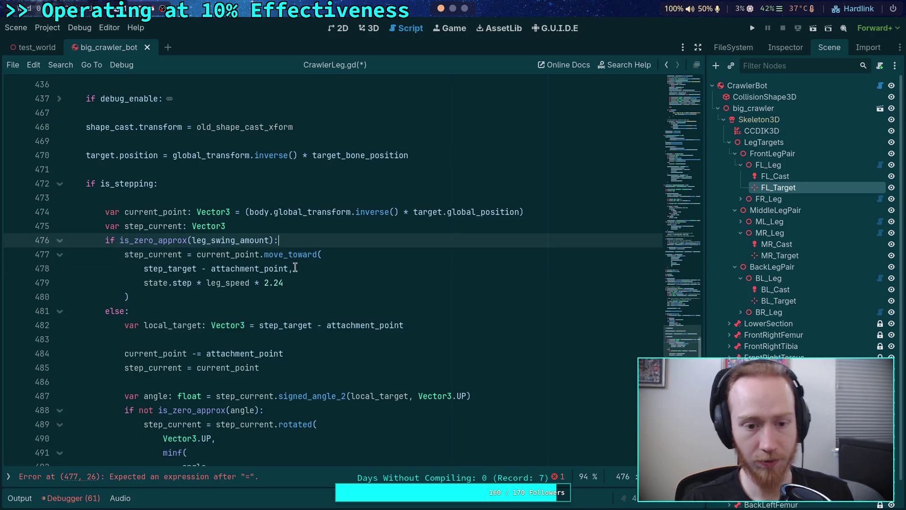
pyautogui.moveTo(197, 270); pyautogui.dragTo(288, 270)
pyautogui.press('BackSpace')
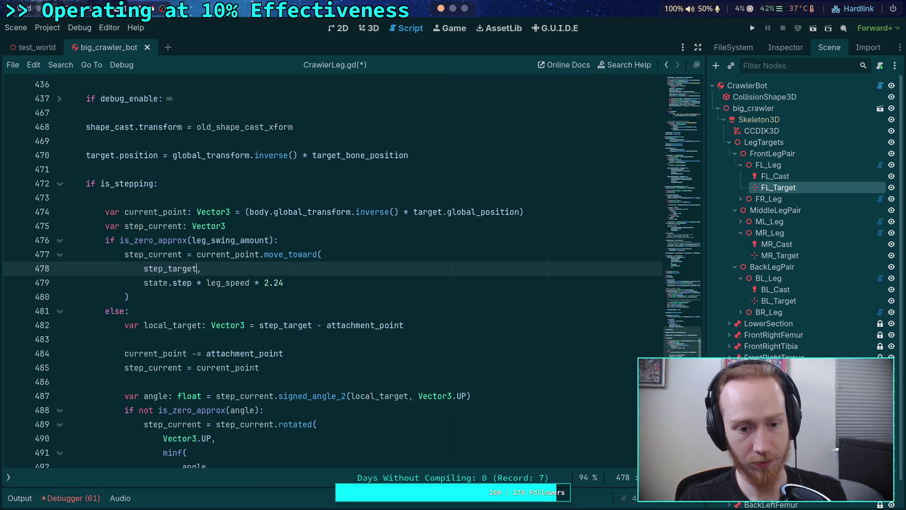
pyautogui.scroll(9, 173, 270)
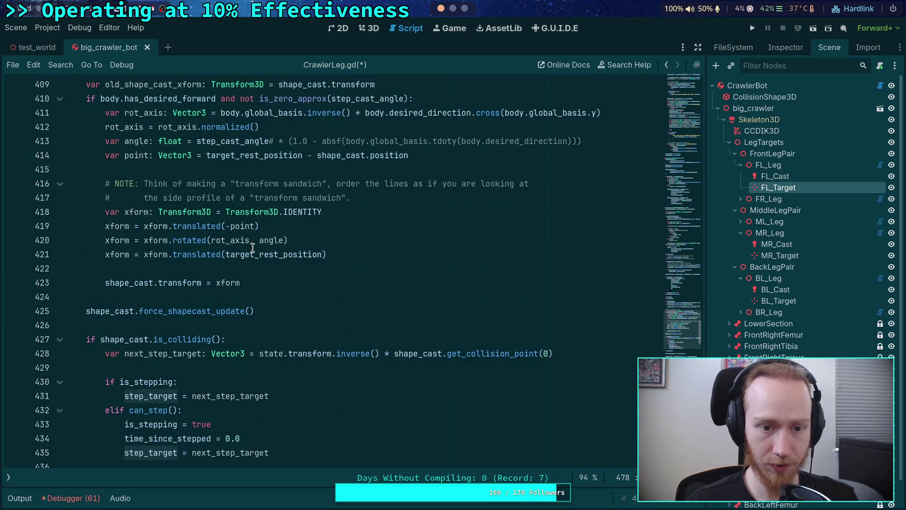
pyautogui.scroll(-2, 253, 248)
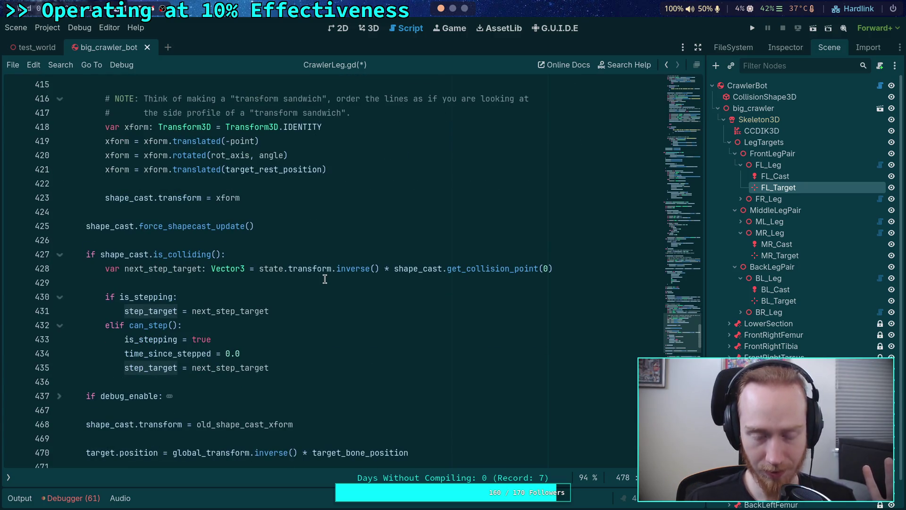
pyautogui.moveTo(254, 271)
pyautogui.mouseDown()
pyautogui.moveTo(367, 278)
pyautogui.moveTo(380, 270)
pyautogui.mouseUp()
pyautogui.scroll(-5, 392, 277)
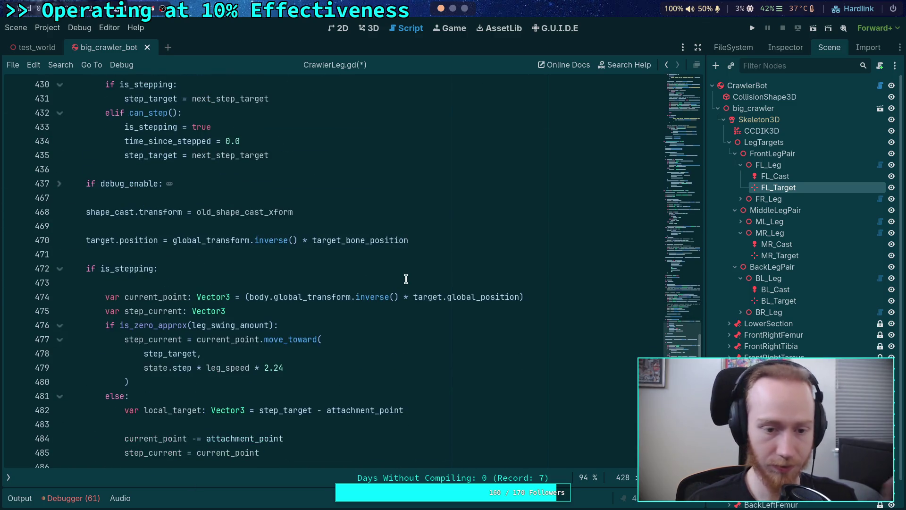
pyautogui.scroll(-2, 401, 280)
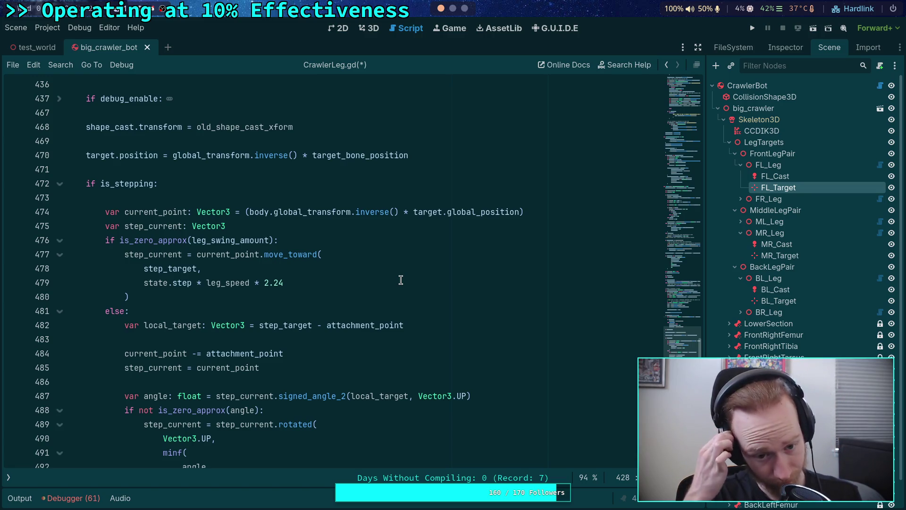
pyautogui.doubleClick(233, 255)
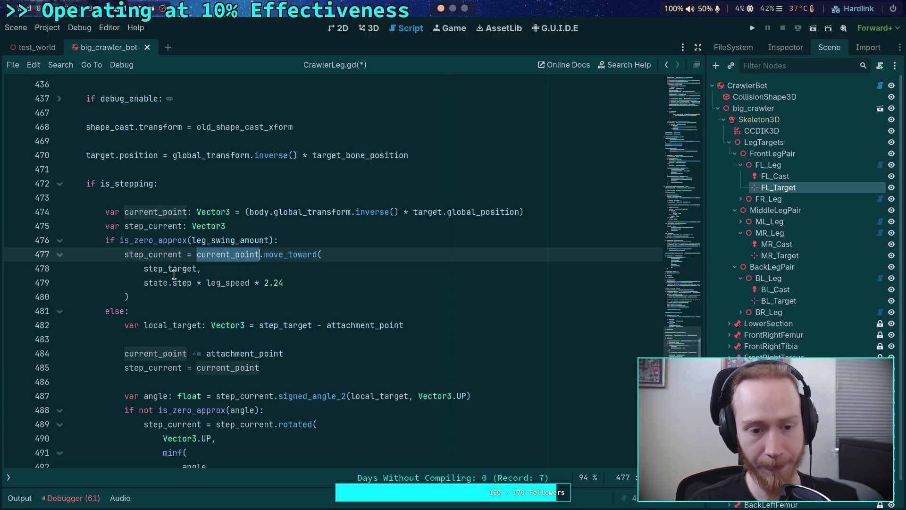
pyautogui.doubleClick(141, 255)
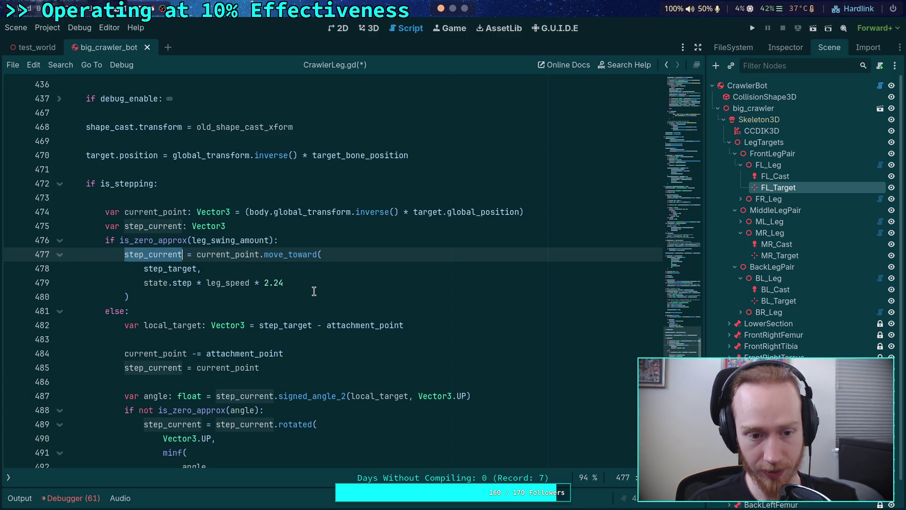
pyautogui.scroll(-4, 304, 289)
pyautogui.scroll(-10, 320, 292)
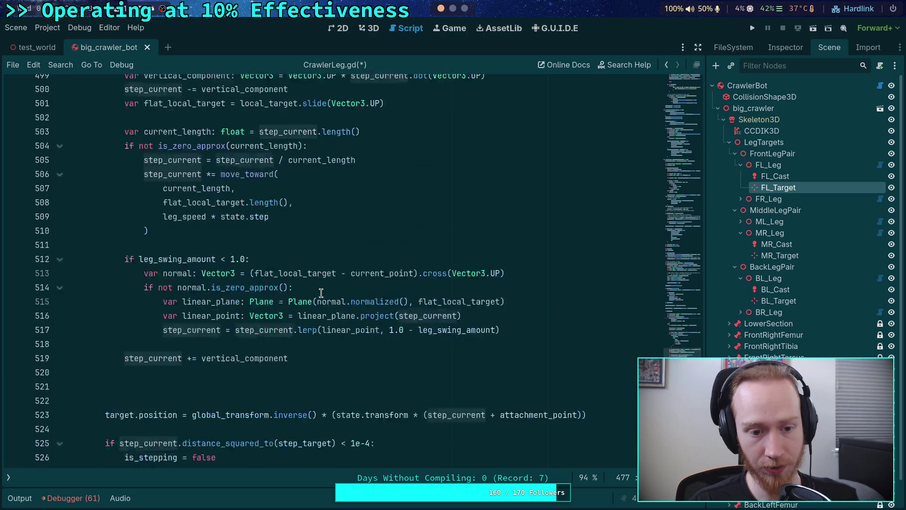
pyautogui.scroll(13, 278, 286)
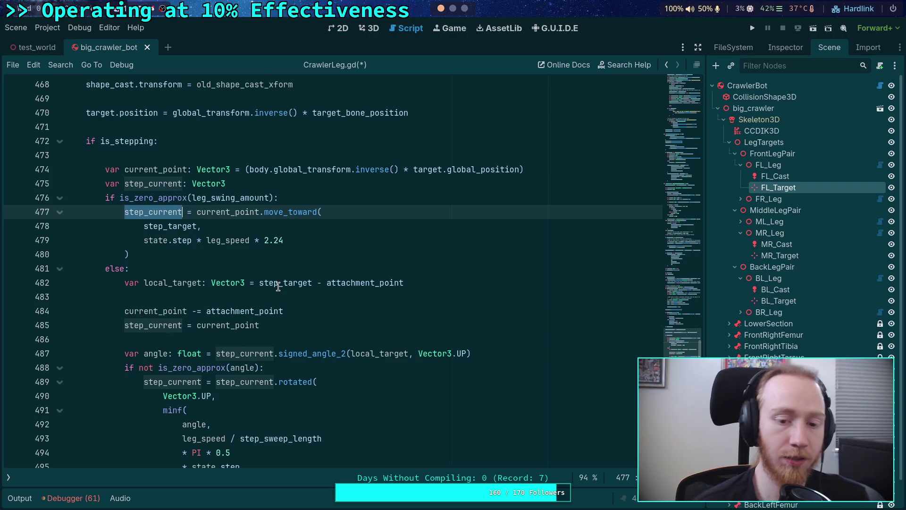
pyautogui.scroll(-2, 279, 286)
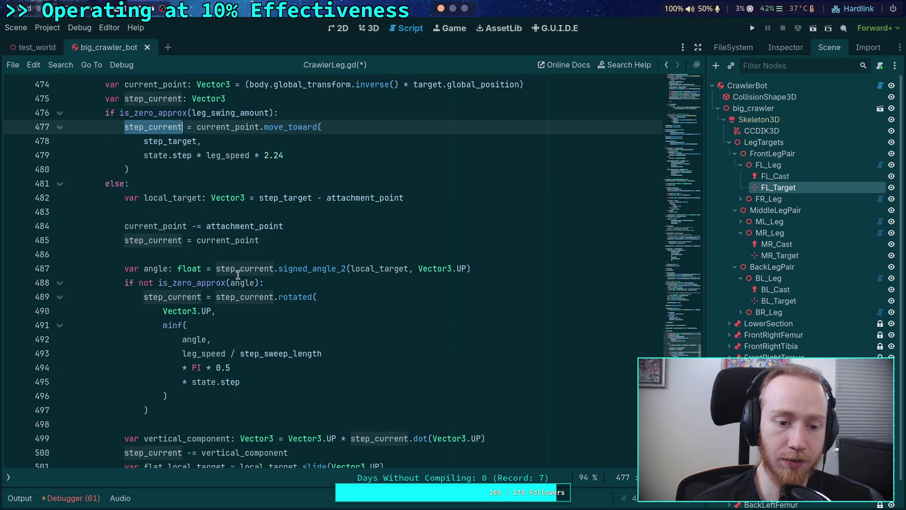
pyautogui.scroll(-2, 177, 279)
pyautogui.click(209, 318)
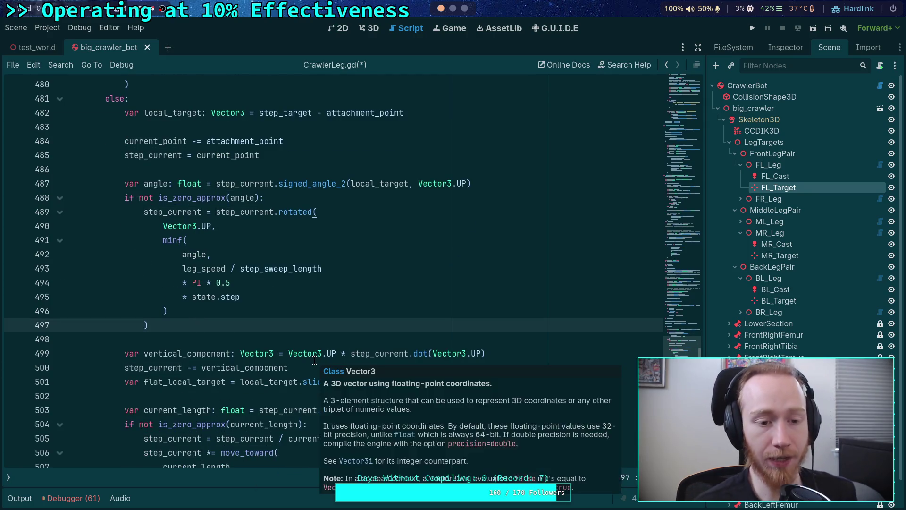
pyautogui.press('Return')
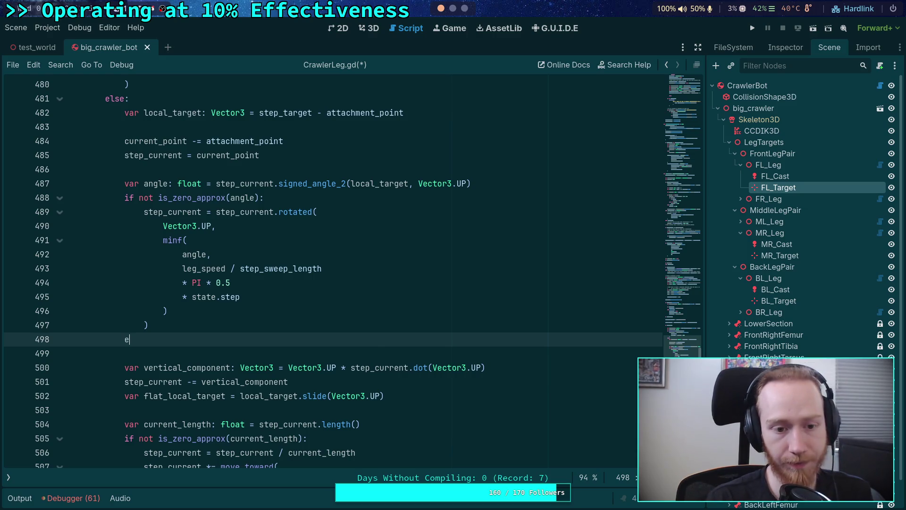
pyautogui.write('e')
pyautogui.press('BackSpace')
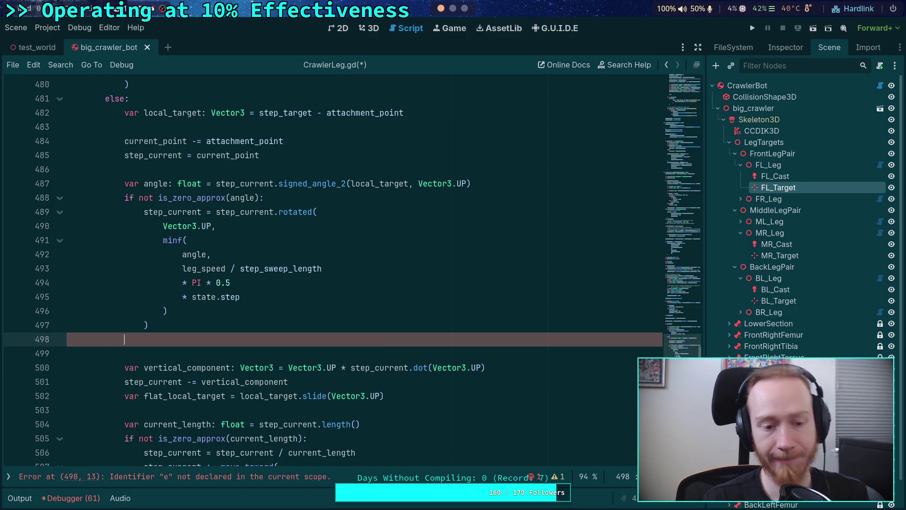
pyautogui.press('BackSpace')
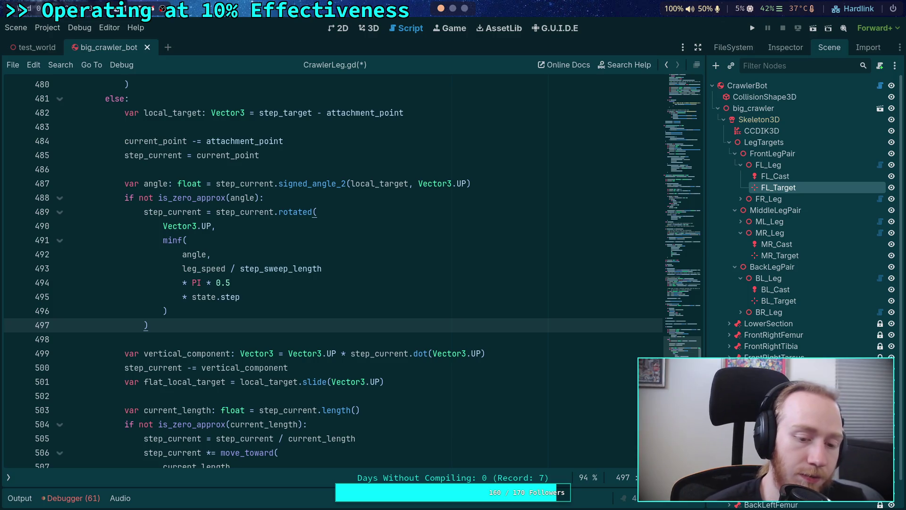
pyautogui.scroll(-4, 336, 367)
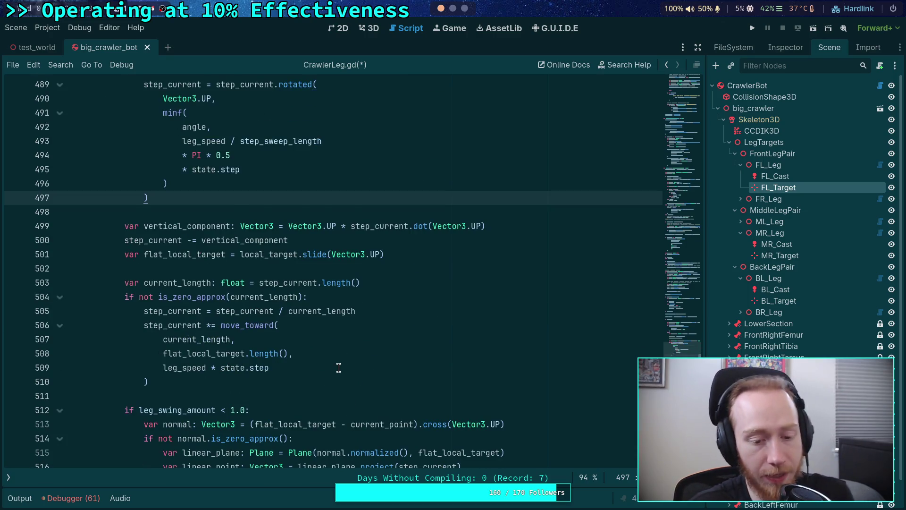
pyautogui.doubleClick(221, 185)
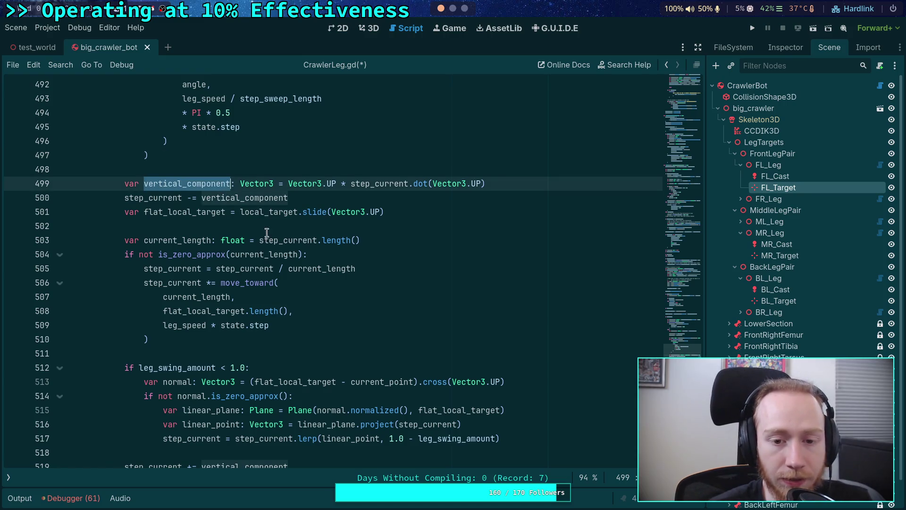
pyautogui.scroll(2, 362, 312)
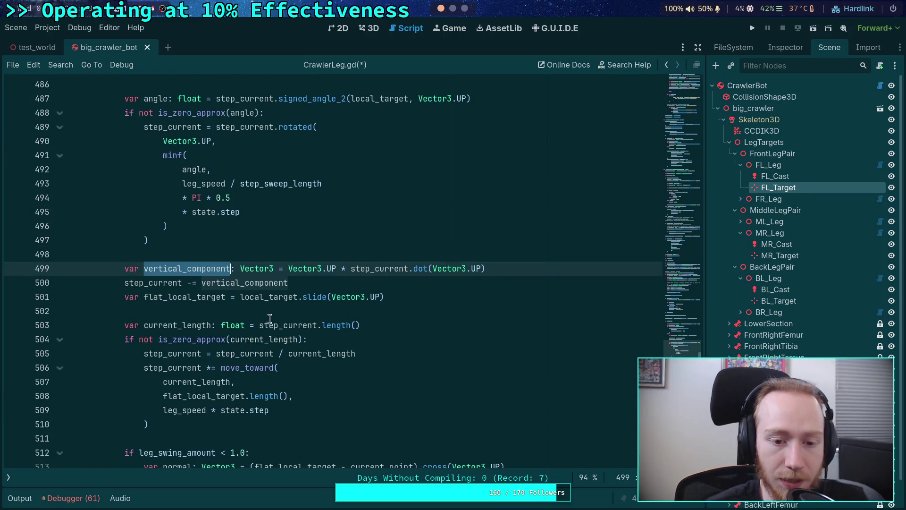
pyautogui.moveTo(342, 299)
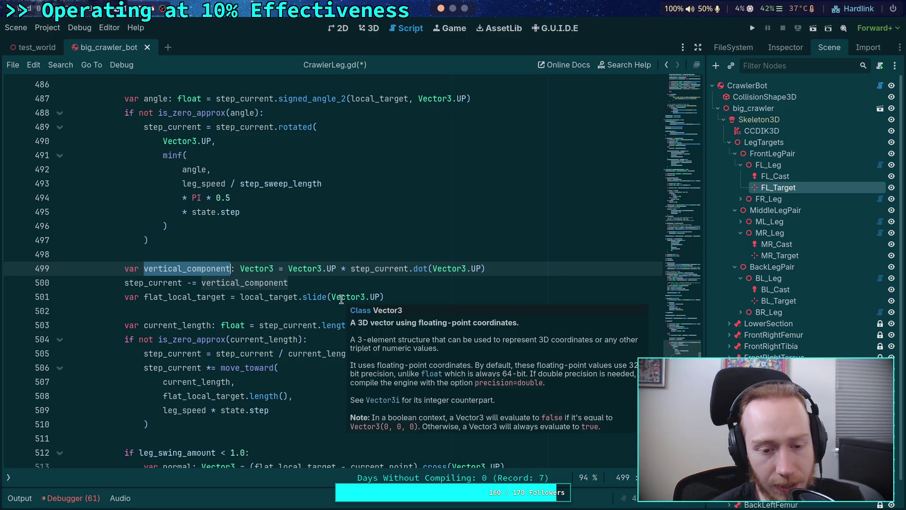
# Step: Rename the step_delta variable on line 160 to step_angle_delta
pyautogui.click(288, 310)
pyautogui.scroll(20, 318, 311)
pyautogui.scroll(15, 384, 323)
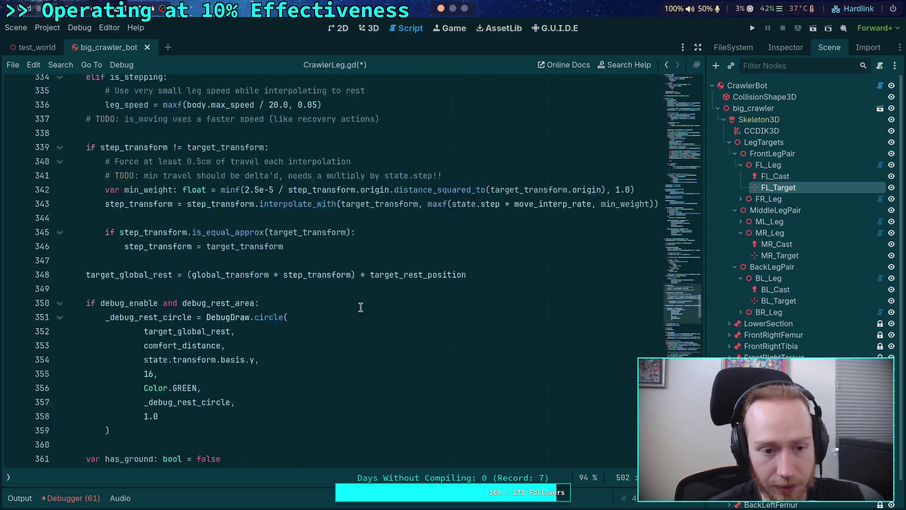
pyautogui.scroll(10, 345, 304)
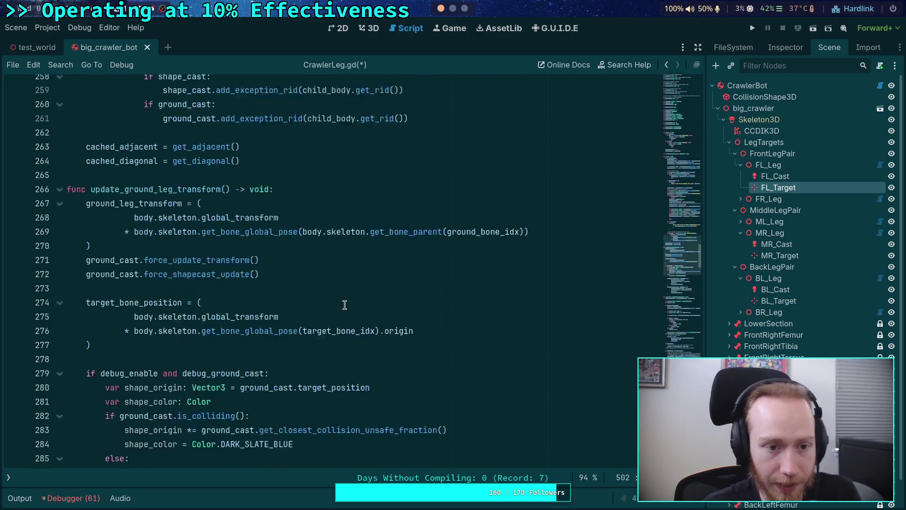
pyautogui.scroll(12, 345, 304)
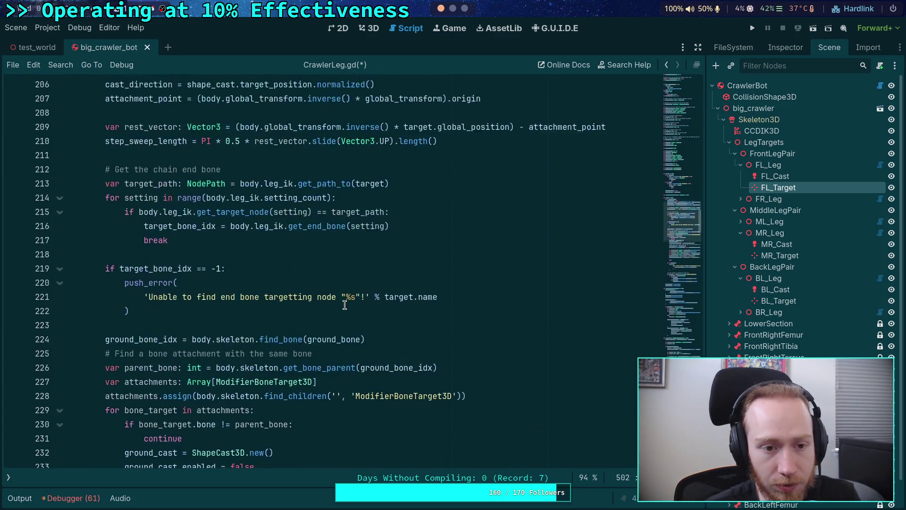
pyautogui.scroll(3, 345, 304)
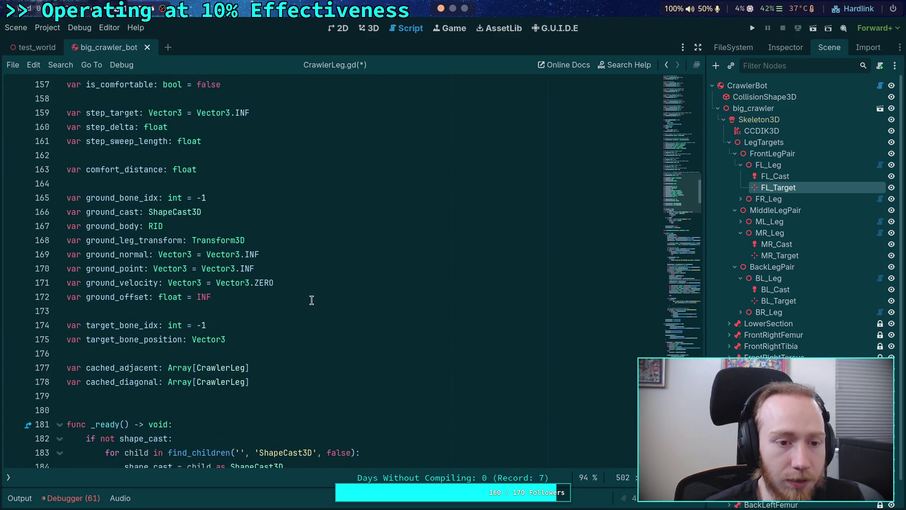
pyautogui.scroll(3, 311, 300)
pyautogui.click(122, 253)
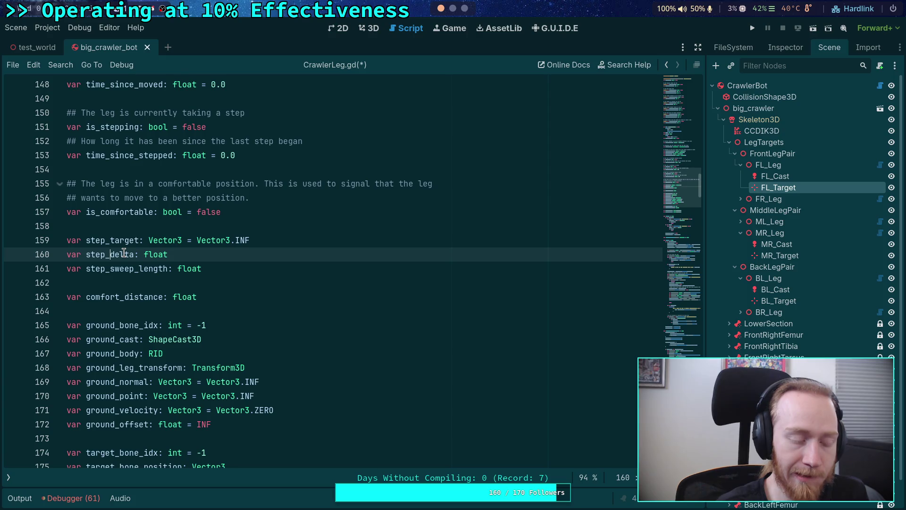
pyautogui.write('angle_')
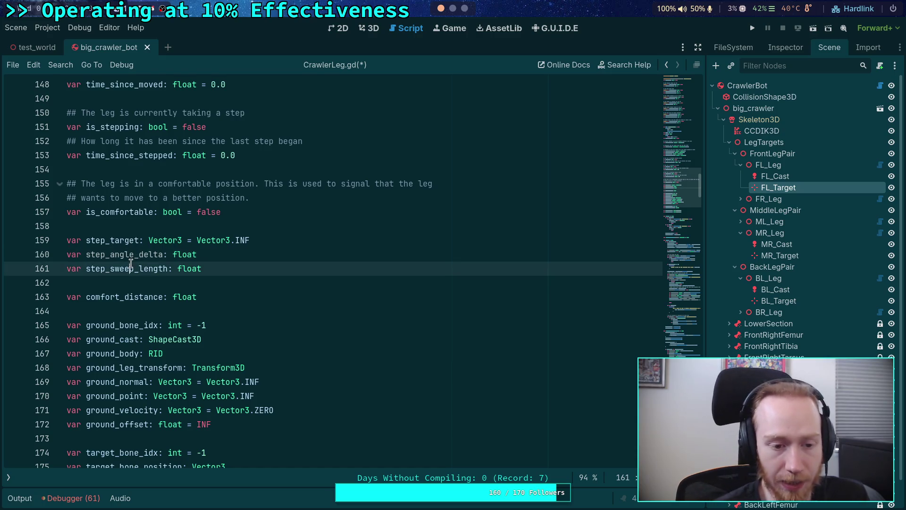
pyautogui.doubleClick(141, 254)
# Step: Return to the is_stepping block and place the caret on blank line 486
pyautogui.scroll(-10, 444, 301)
pyautogui.scroll(-20, 443, 300)
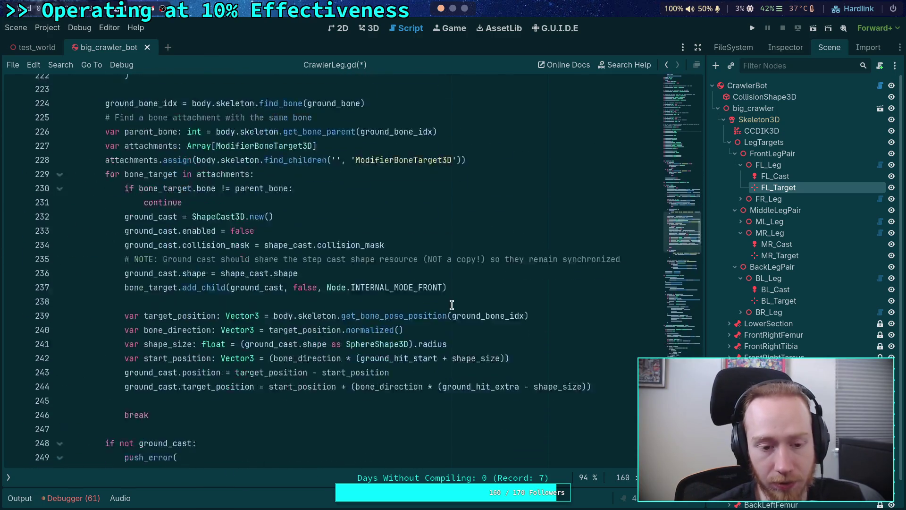
pyautogui.scroll(-13, 440, 302)
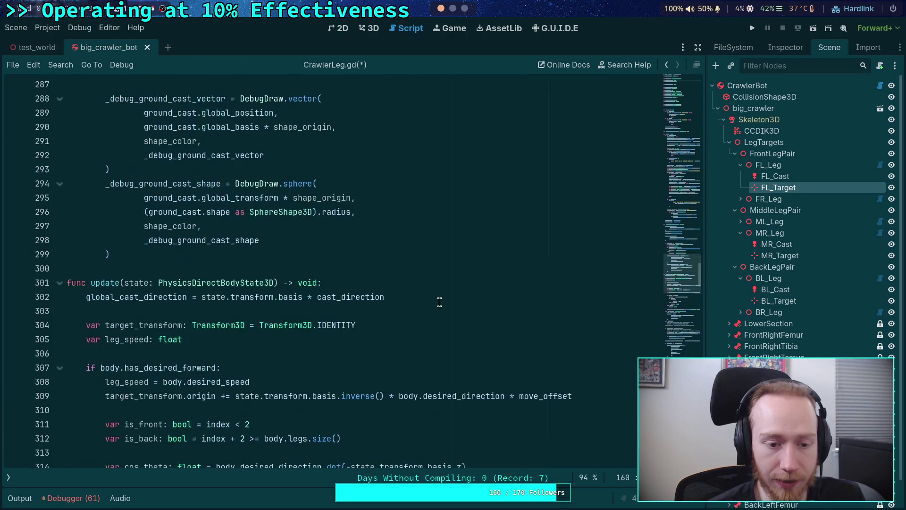
pyautogui.scroll(-3, 439, 302)
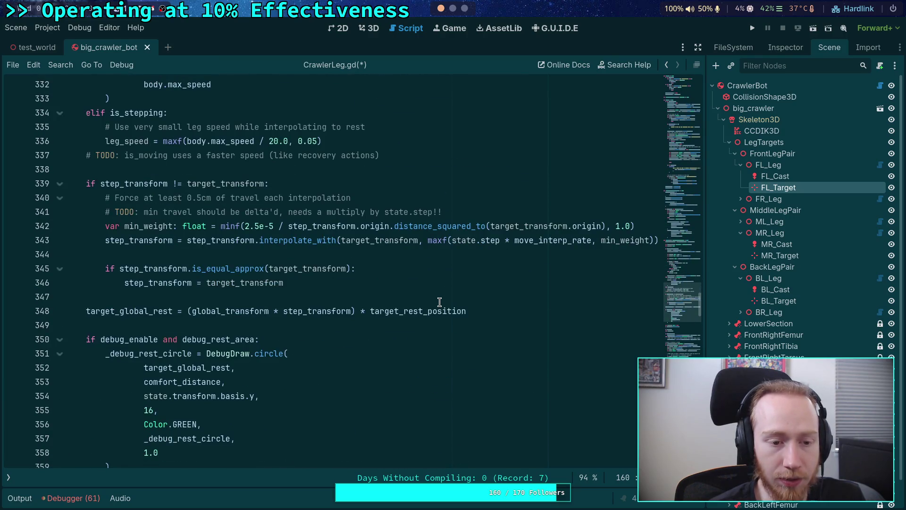
pyautogui.scroll(5, 439, 302)
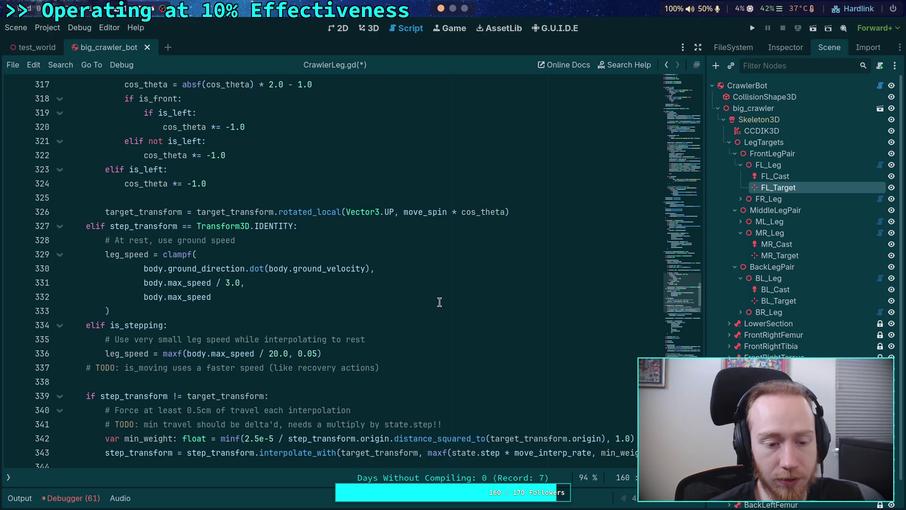
pyautogui.scroll(4, 440, 302)
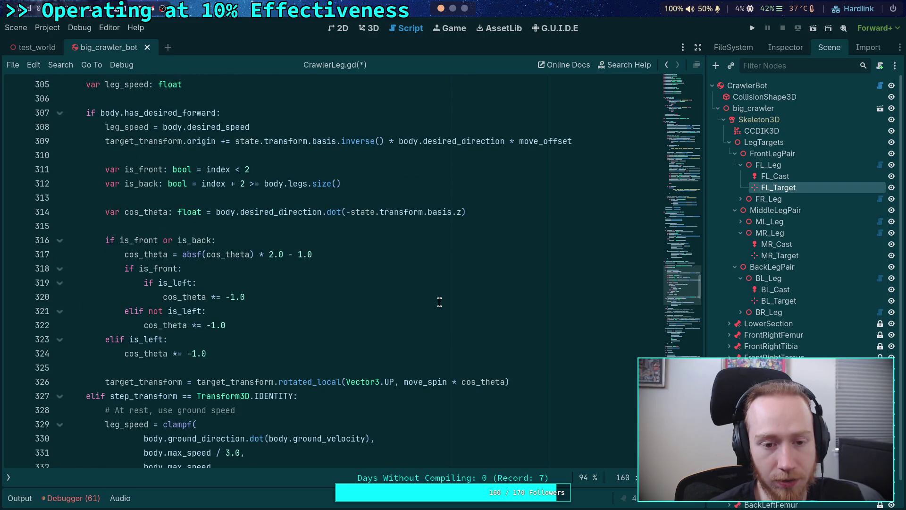
pyautogui.scroll(4, 439, 302)
pyautogui.scroll(-10, 439, 302)
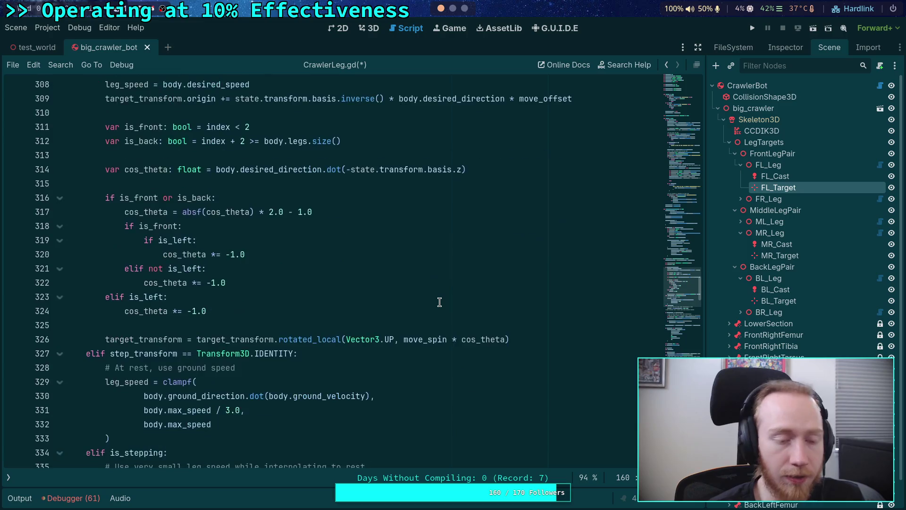
pyautogui.scroll(-20, 439, 302)
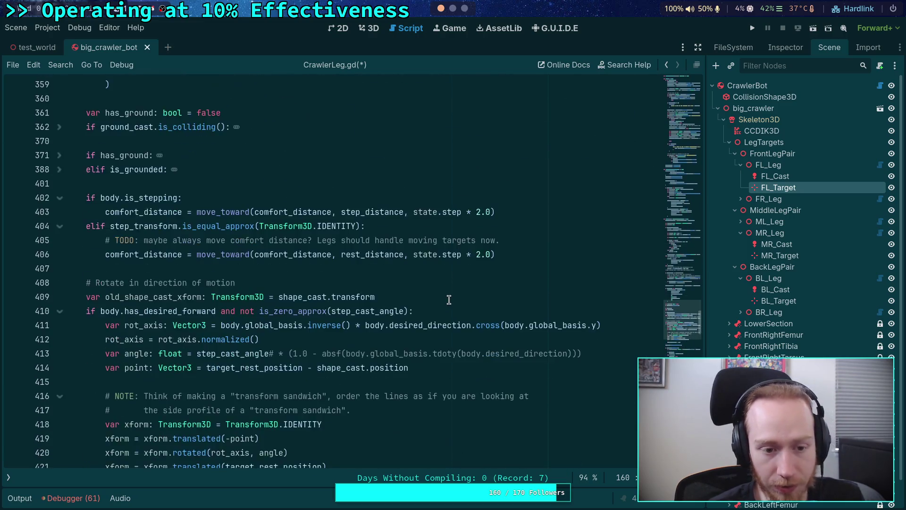
pyautogui.scroll(-20, 449, 299)
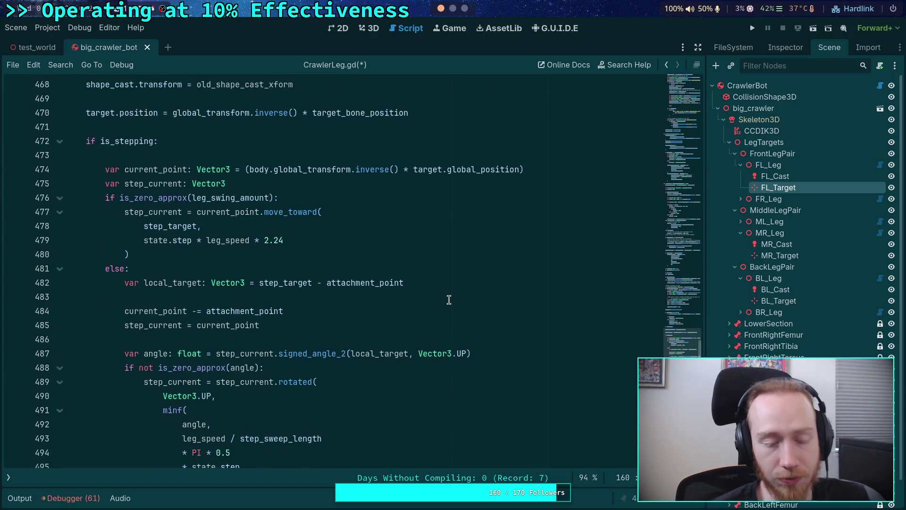
pyautogui.scroll(-2, 449, 300)
pyautogui.scroll(1, 449, 300)
pyautogui.click(437, 309)
pyautogui.click(408, 299)
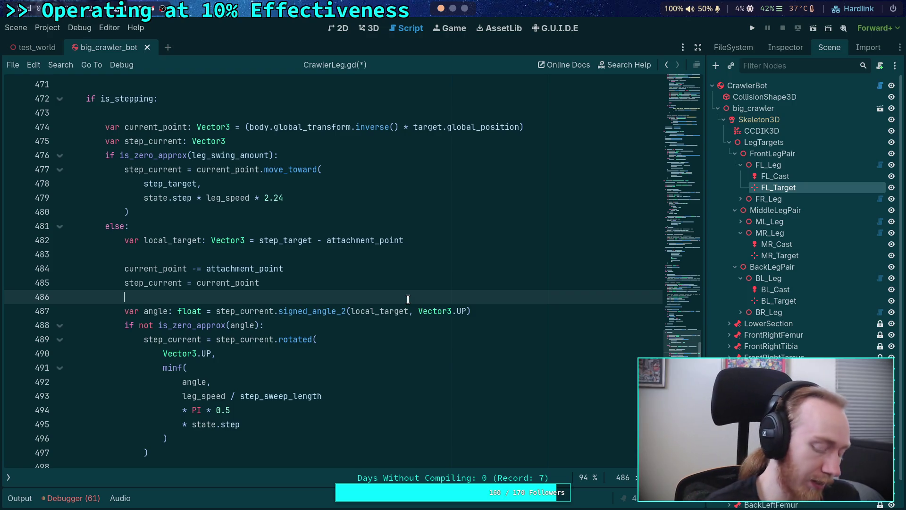
# Step: Switch to Obsidian's Crawler Bot design notes with Super+3
pyautogui.press('super+3')
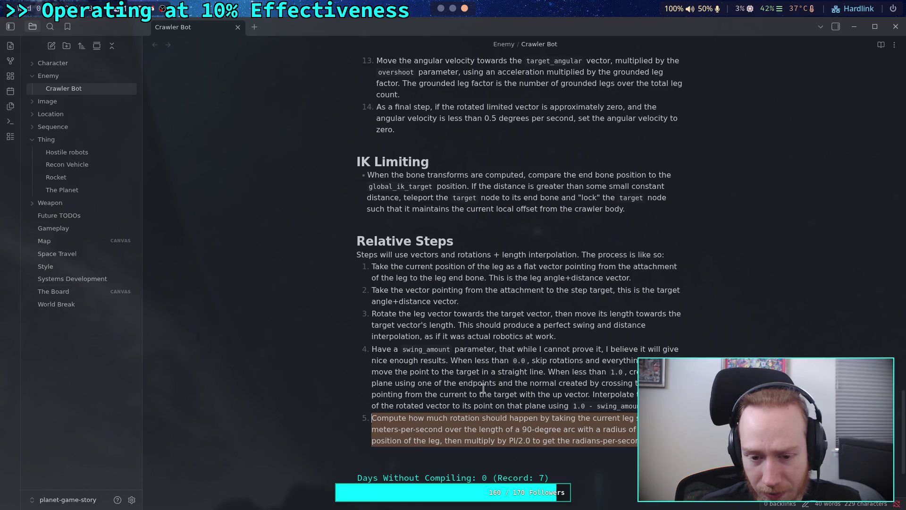
# Step: Undo a stray 'h' typed into the Relative Steps list, then return to Godot
pyautogui.click(446, 278)
pyautogui.write('h')
pyautogui.hotkey('ctrl', 'z')
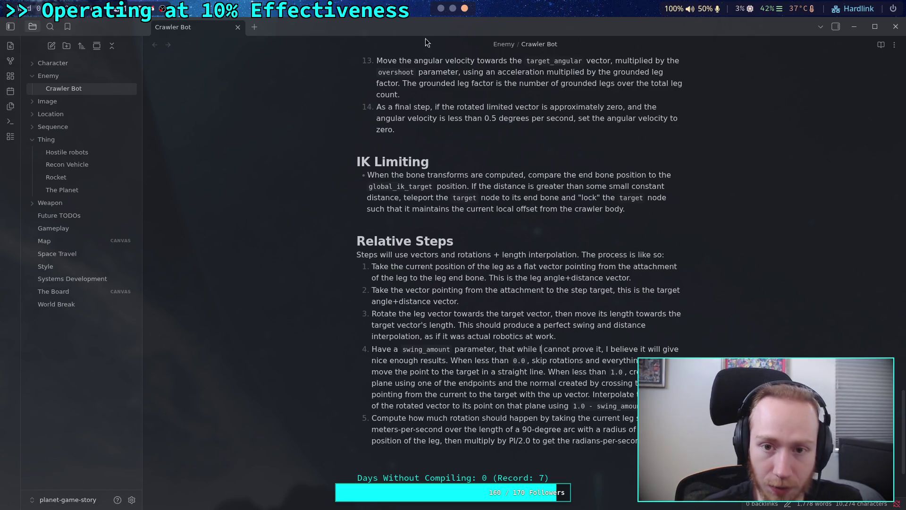
pyautogui.click(440, 8)
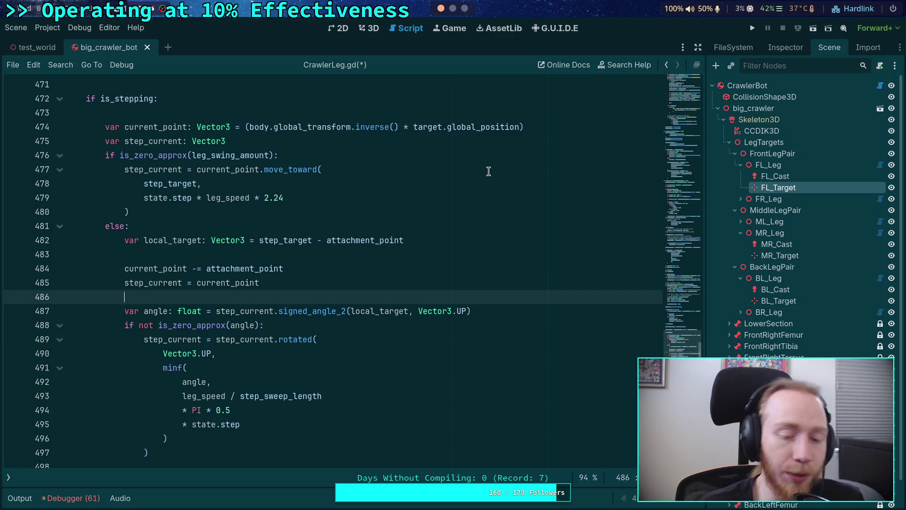
pyautogui.scroll(-3, 452, 378)
pyautogui.click(346, 338)
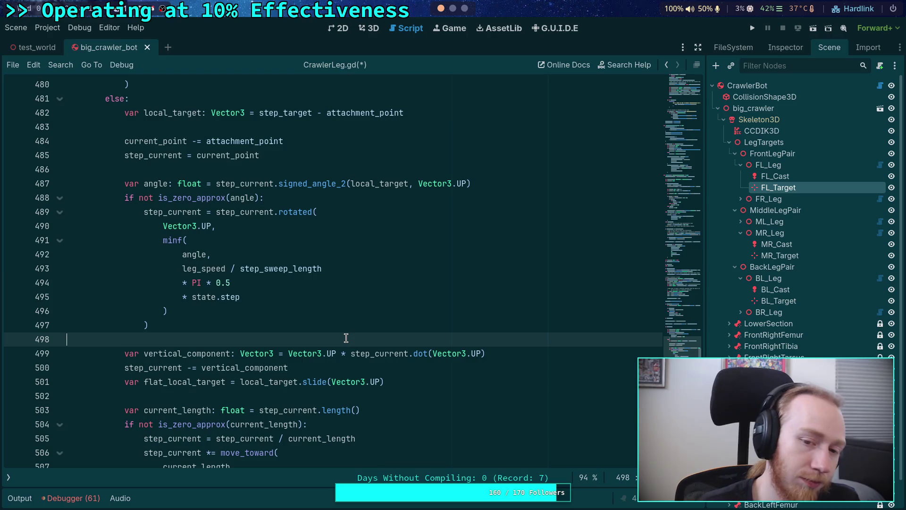
pyautogui.scroll(20, 302, 273)
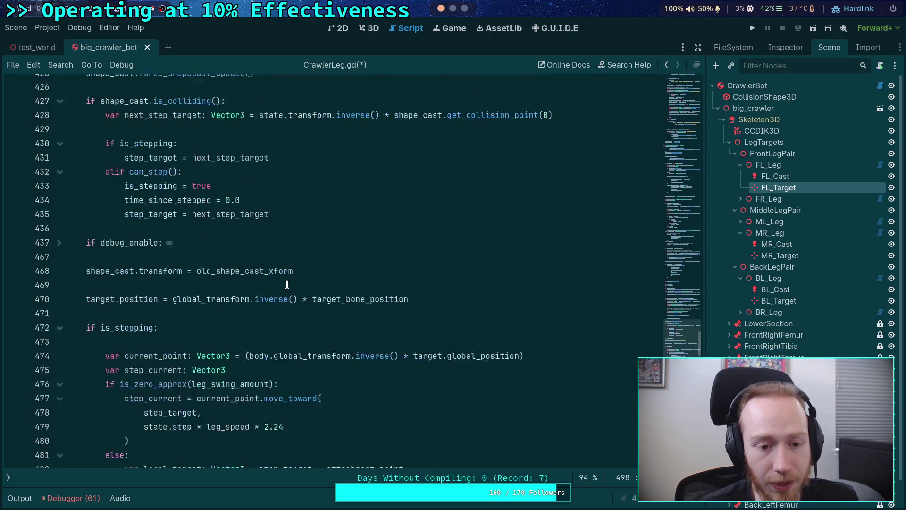
pyautogui.scroll(15, 279, 283)
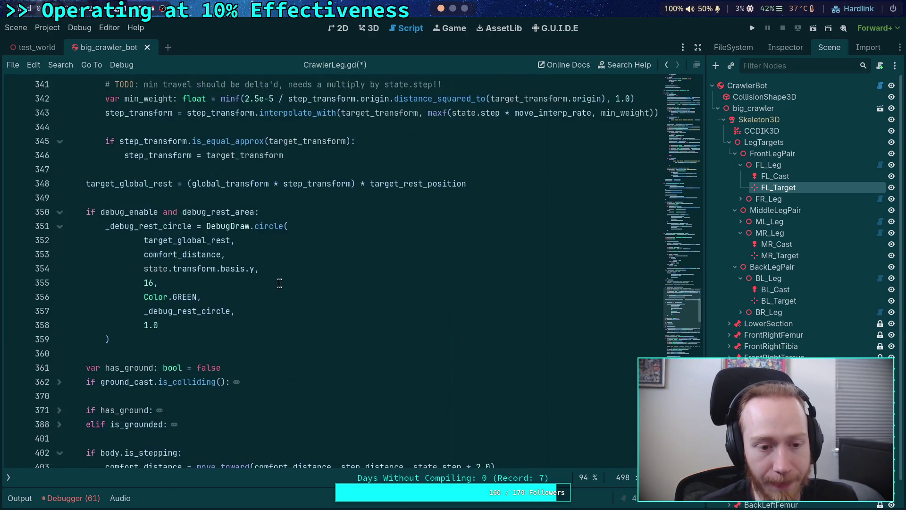
pyautogui.scroll(12, 280, 282)
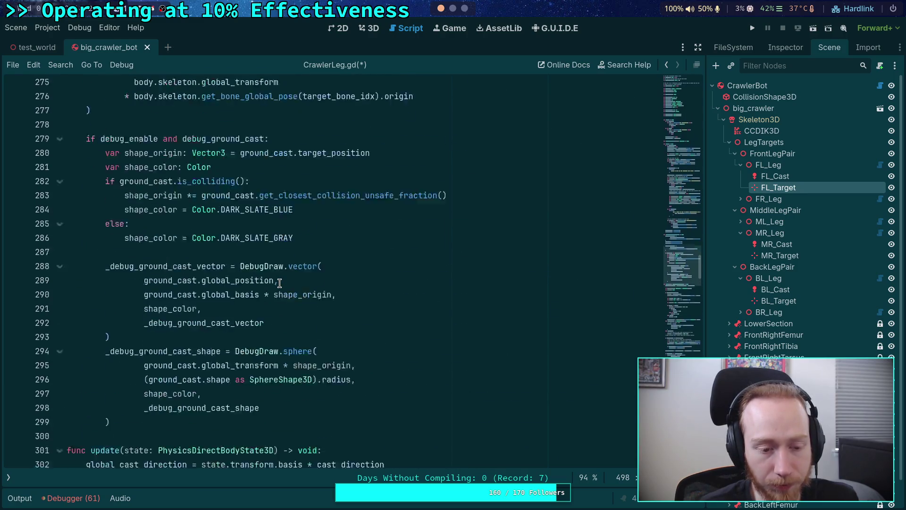
pyautogui.scroll(5, 279, 283)
pyautogui.scroll(-10, 279, 283)
pyautogui.moveTo(698, 263); pyautogui.dragTo(685, 323)
pyautogui.scroll(-20, 502, 330)
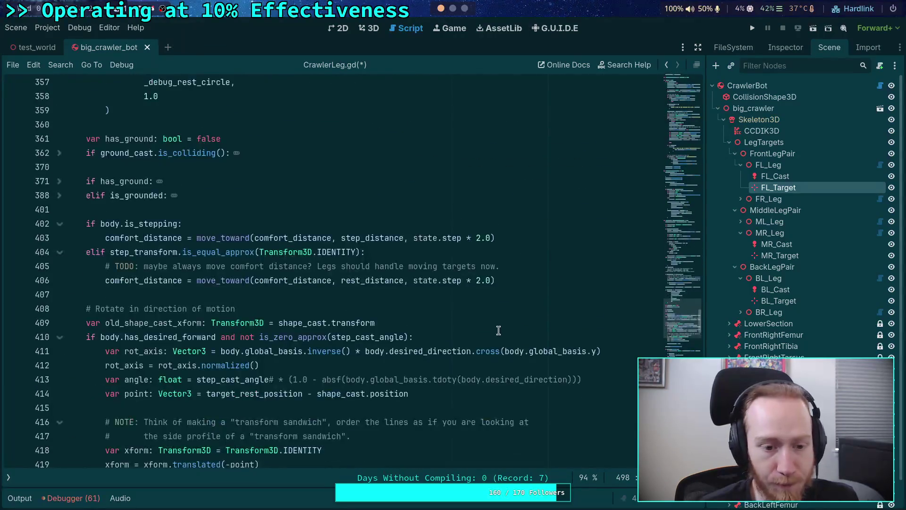
pyautogui.scroll(-1, 329, 274)
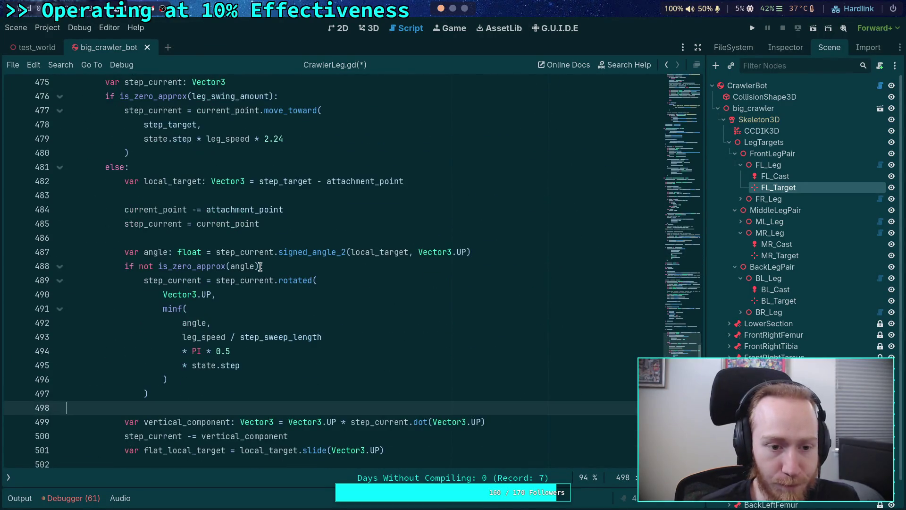
pyautogui.scroll(-2, 189, 283)
pyautogui.click(154, 293)
pyautogui.doubleClick(154, 289)
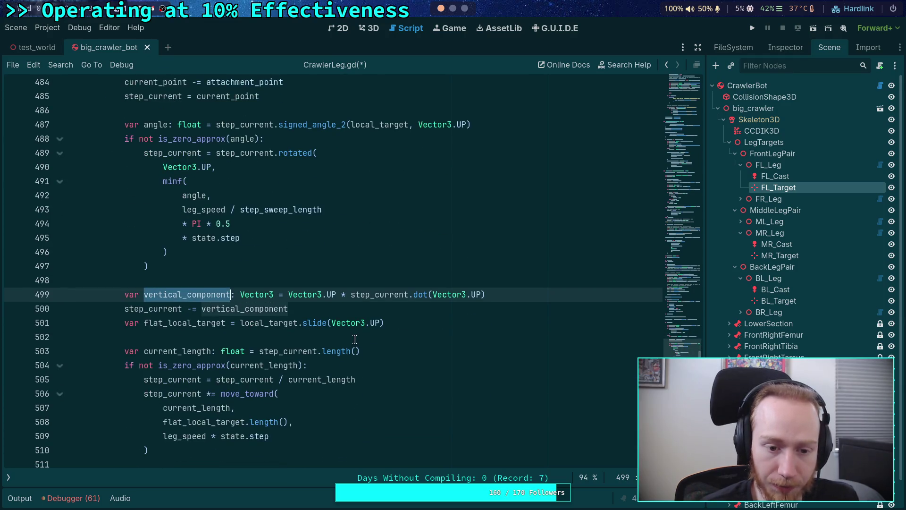
pyautogui.doubleClick(189, 323)
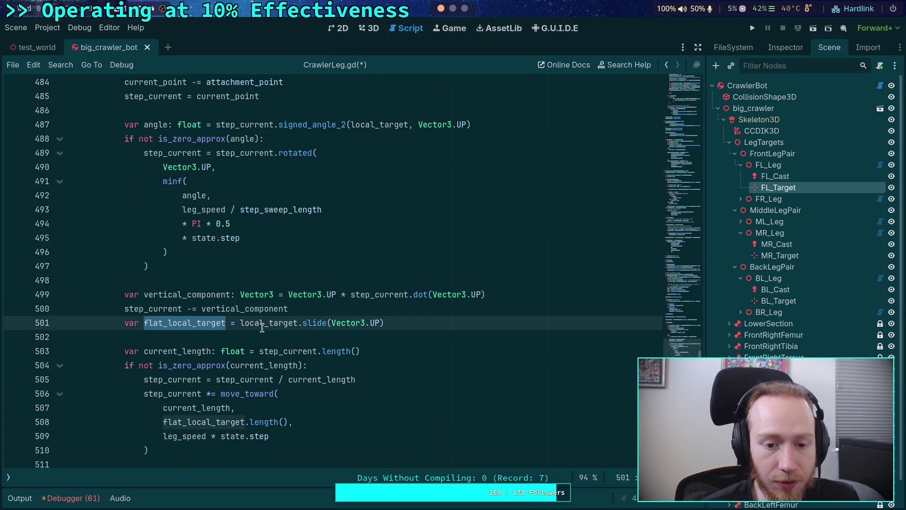
pyautogui.click(239, 325)
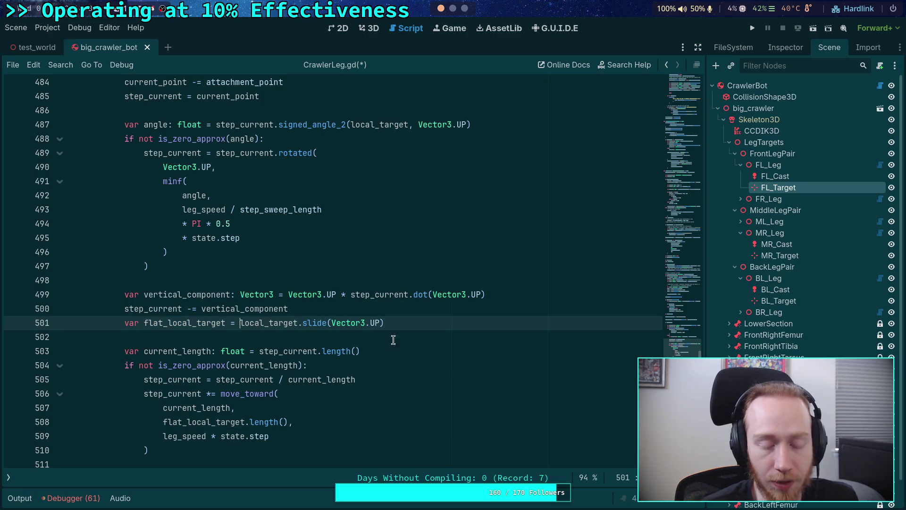
pyautogui.scroll(1, 407, 339)
pyautogui.scroll(1, 350, 367)
pyautogui.scroll(-2, 330, 377)
pyautogui.click(322, 306)
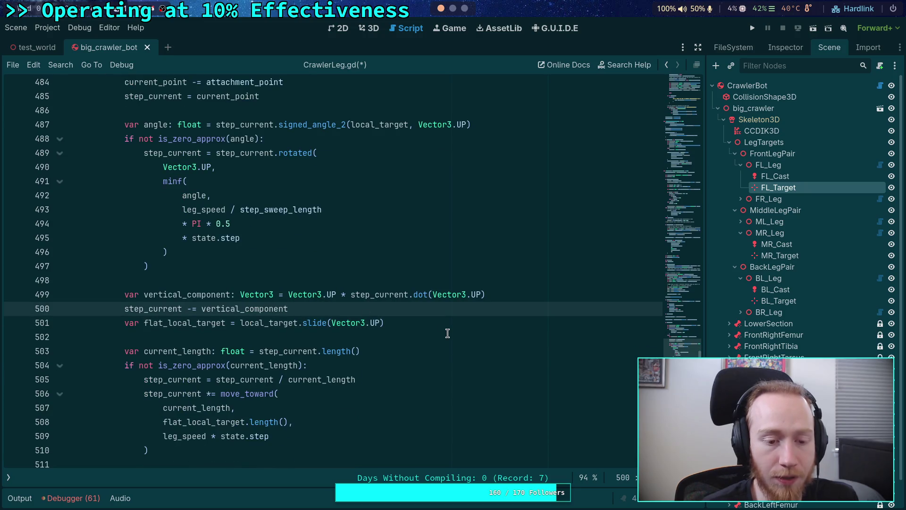
pyautogui.press('Return')
pyautogui.write('var ')
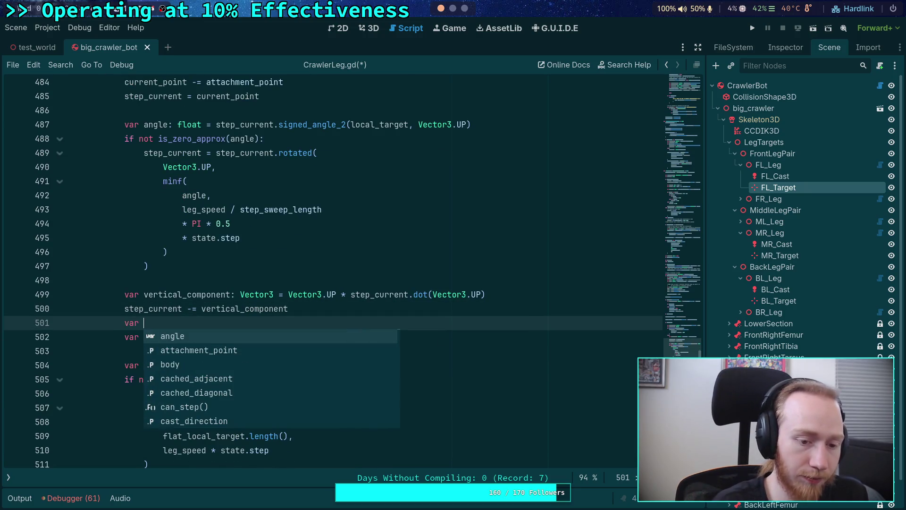
pyautogui.write('target_vert')
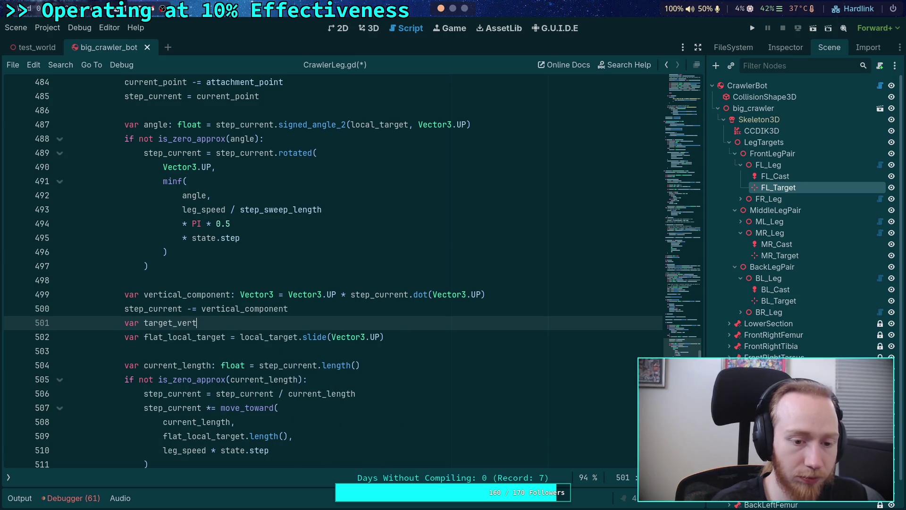
pyautogui.write('ical')
pyautogui.scroll(4, 332, 236)
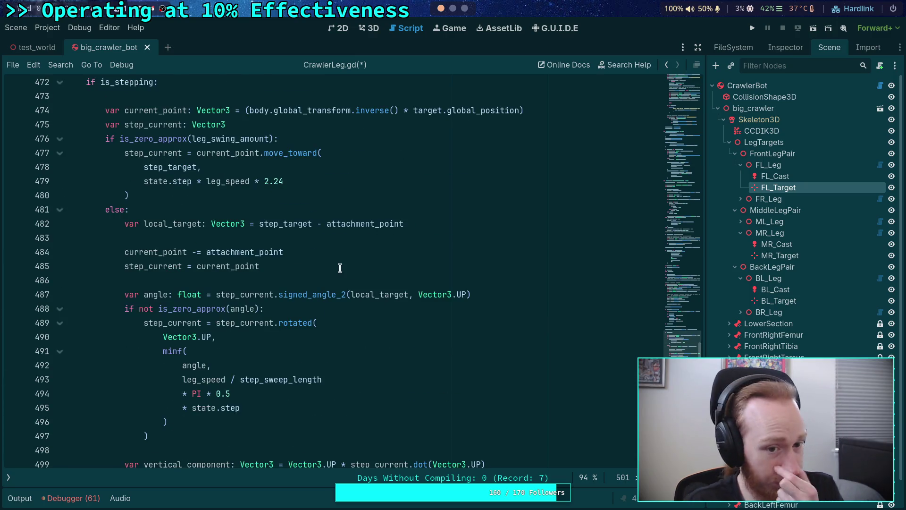
pyautogui.moveTo(332, 232)
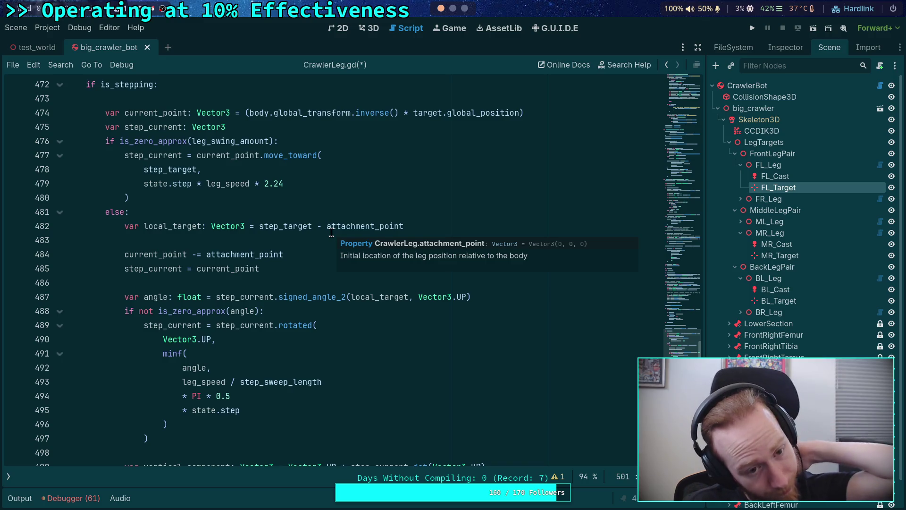
pyautogui.click(233, 210)
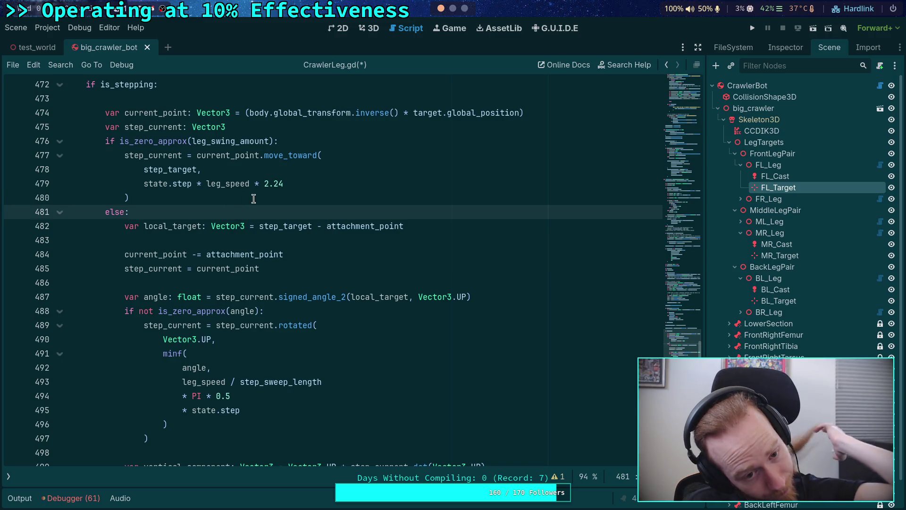
pyautogui.click(253, 199)
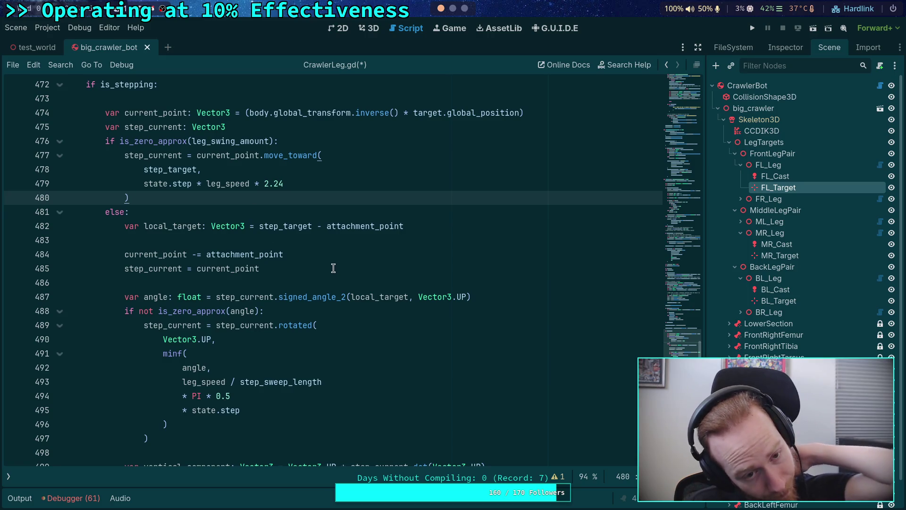
pyautogui.hotkey('ctrl', 'z')
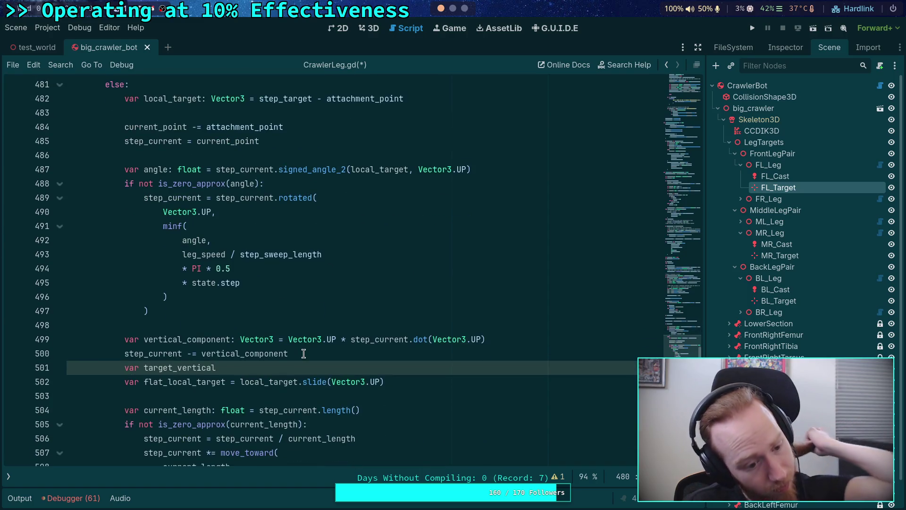
pyautogui.click(314, 367)
pyautogui.hotkey('shift', 'Home')
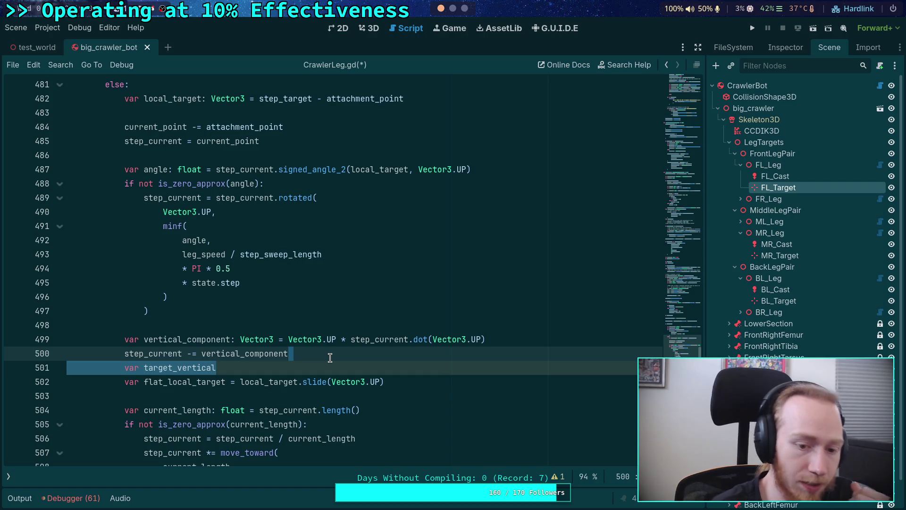
pyautogui.press('BackSpace')
pyautogui.press('BackSpace')
pyautogui.press('BackSpace')
pyautogui.doubleClick(267, 367)
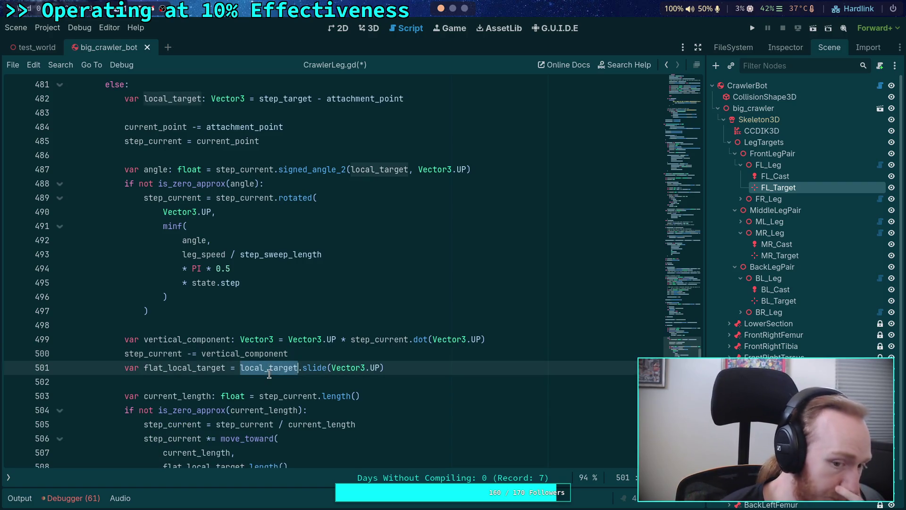
pyautogui.scroll(2, 291, 344)
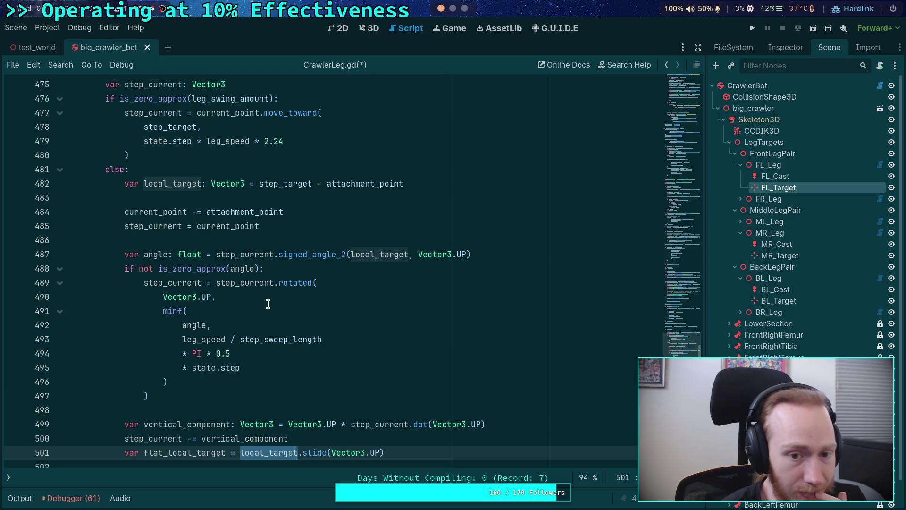
pyautogui.scroll(2, 269, 304)
pyautogui.moveTo(272, 269)
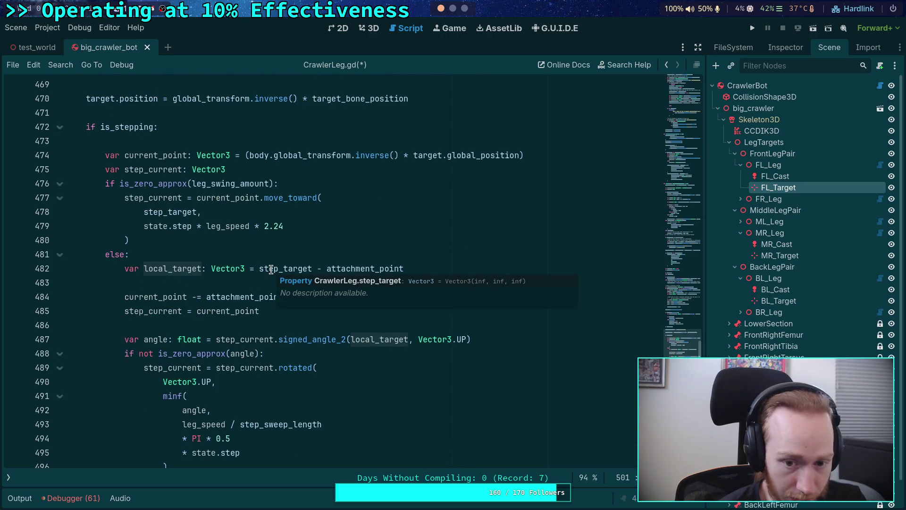
pyautogui.doubleClick(271, 269)
pyautogui.scroll(8, 274, 269)
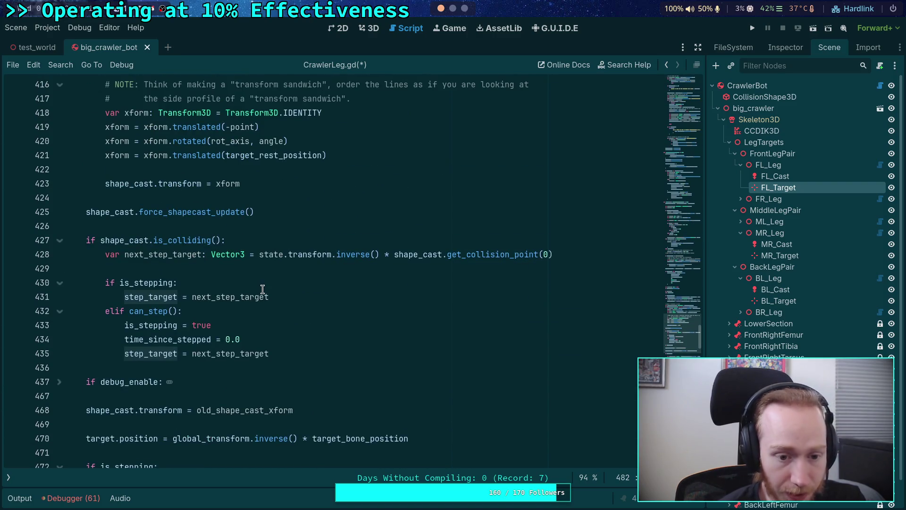
pyautogui.scroll(-5, 263, 289)
pyautogui.click(162, 282)
pyautogui.doubleClick(162, 282)
pyautogui.scroll(-3, 344, 297)
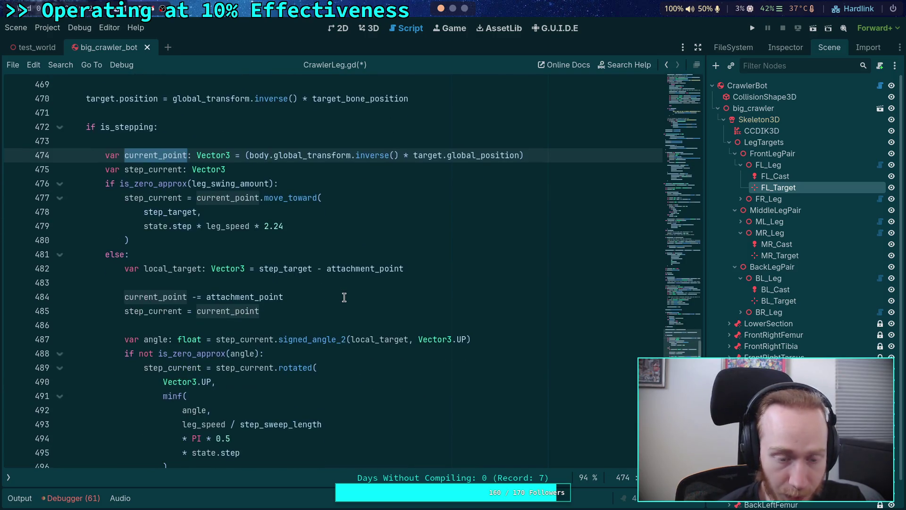
pyautogui.scroll(-2, 344, 297)
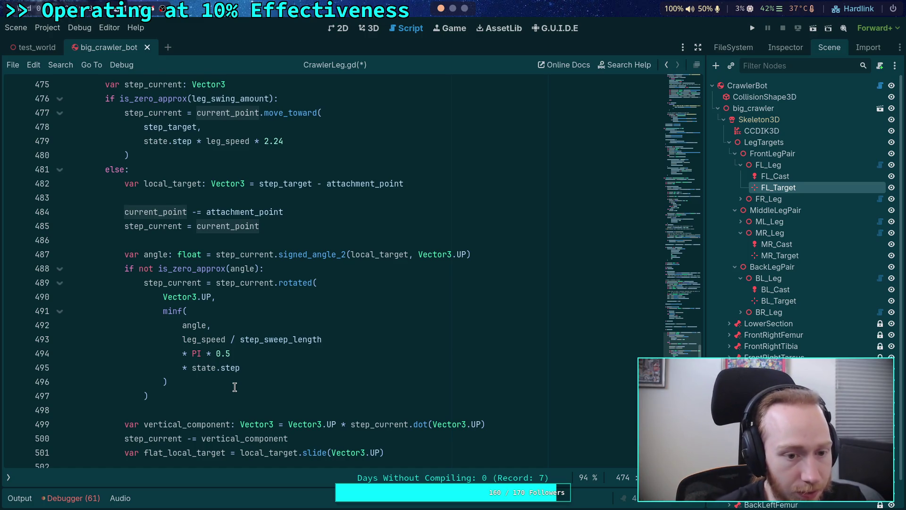
pyautogui.scroll(-2, 234, 387)
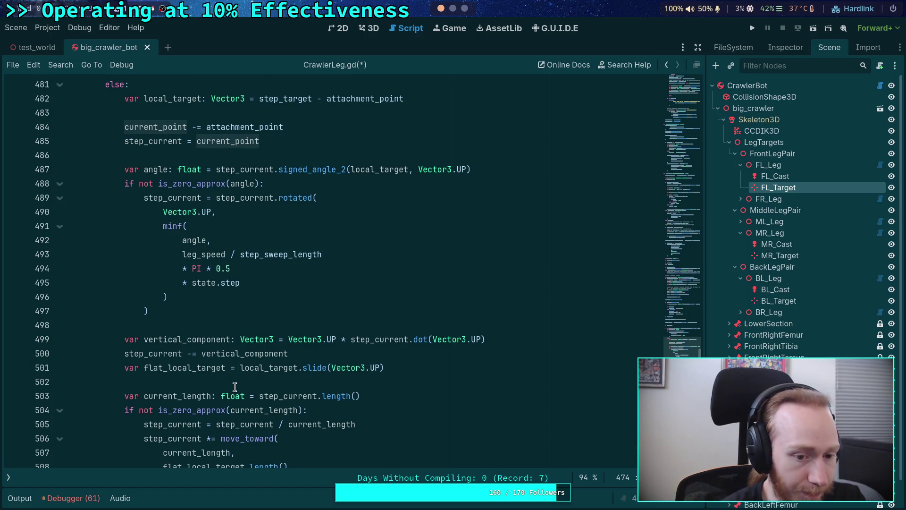
pyautogui.scroll(-2, 235, 387)
pyautogui.scroll(4, 235, 387)
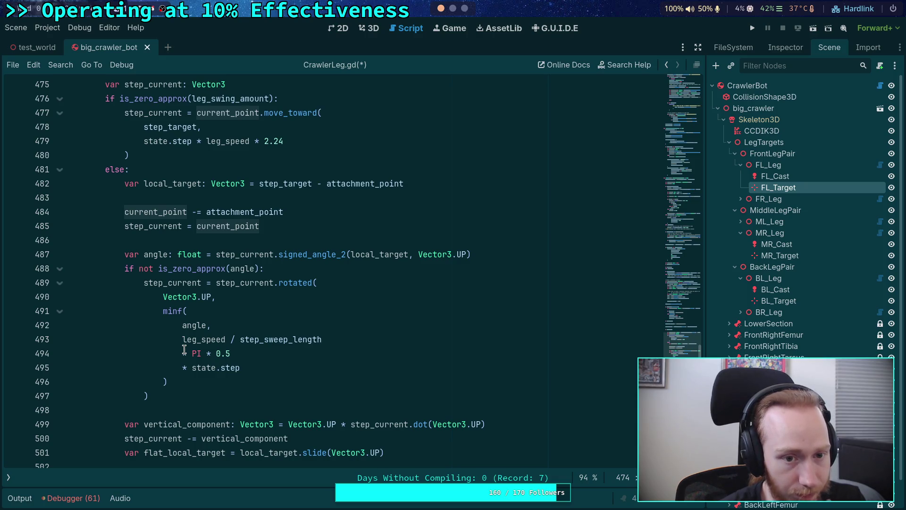
pyautogui.scroll(3, 184, 349)
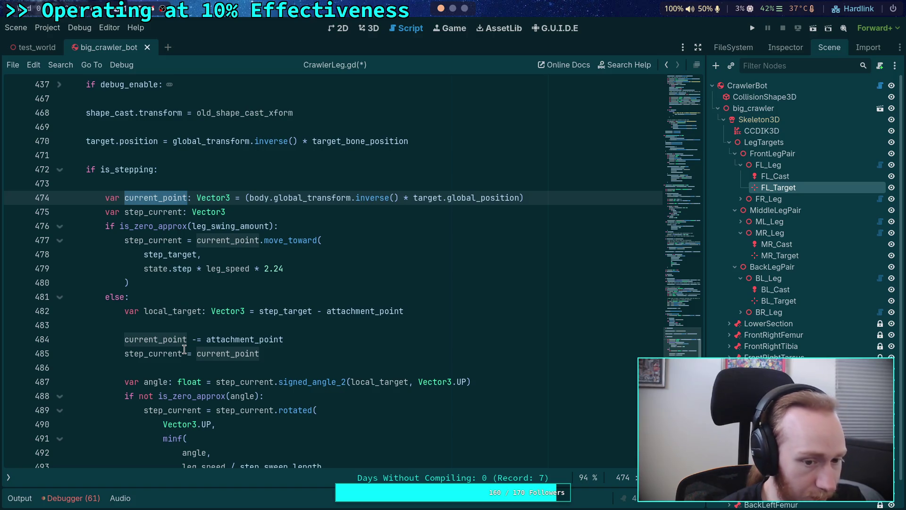
pyautogui.scroll(-6, 184, 350)
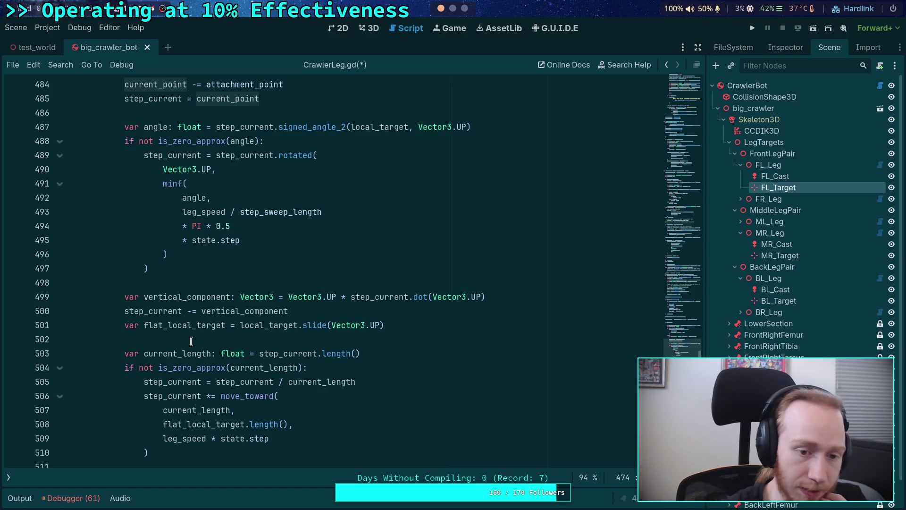
pyautogui.scroll(2, 191, 341)
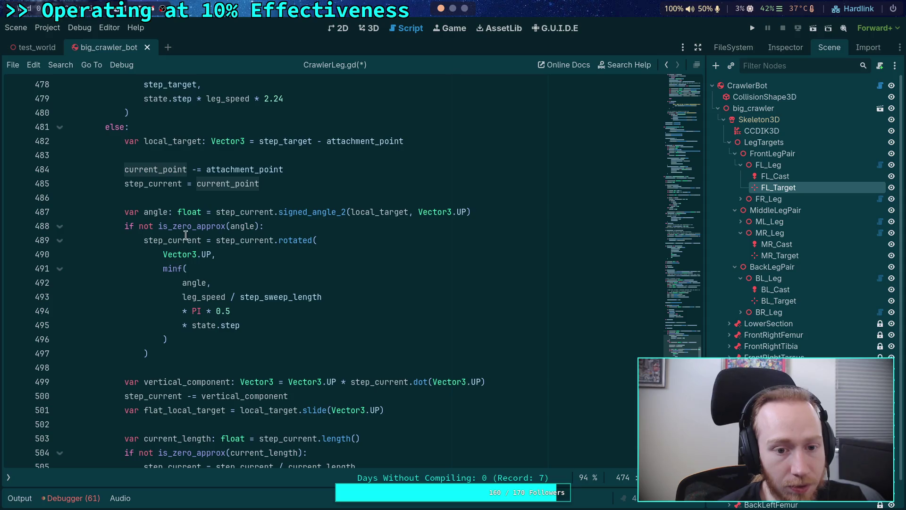
pyautogui.doubleClick(239, 241)
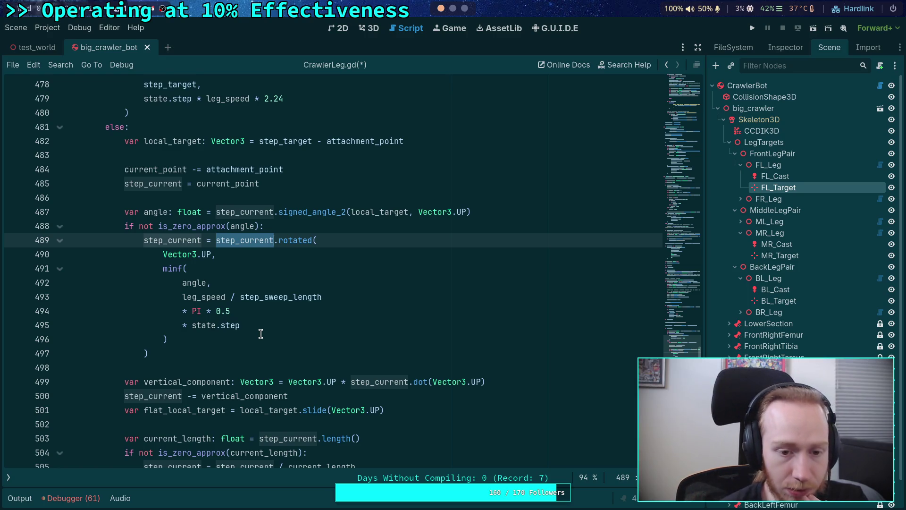
pyautogui.scroll(-2, 261, 333)
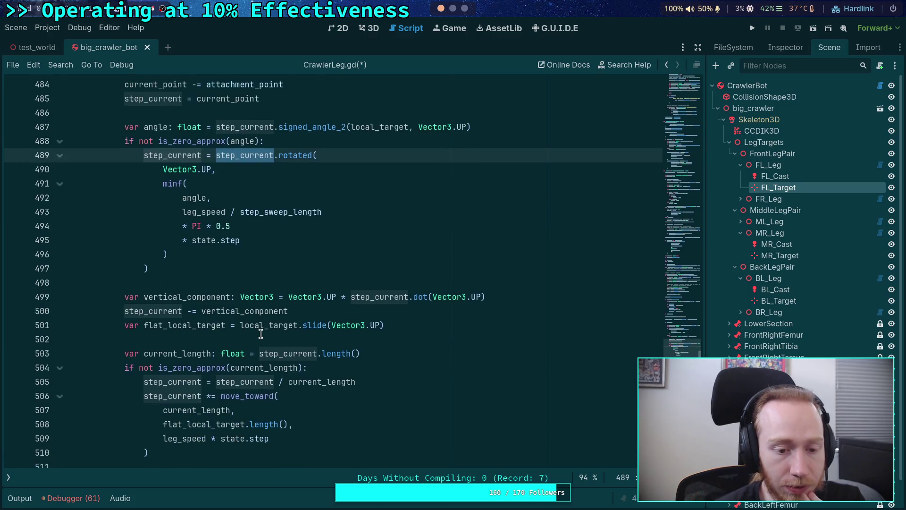
pyautogui.click(185, 283)
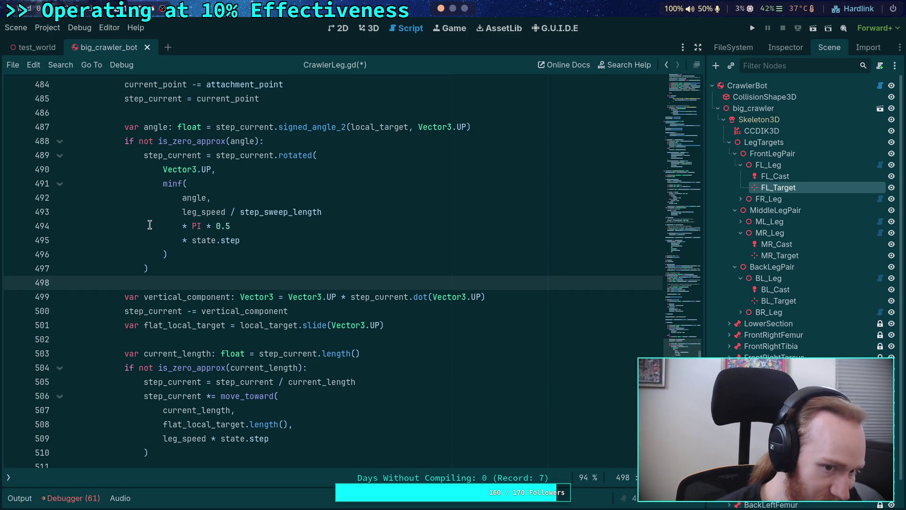
pyautogui.scroll(-5, 150, 225)
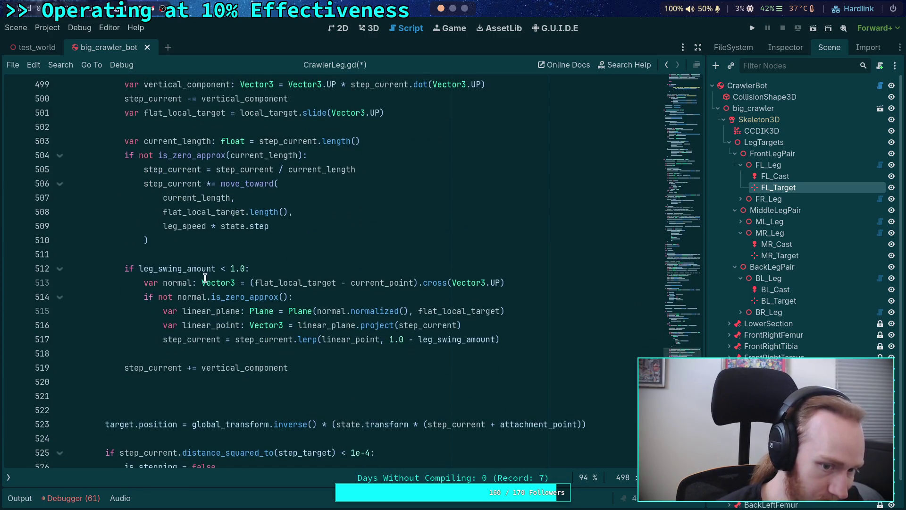
pyautogui.doubleClick(259, 367)
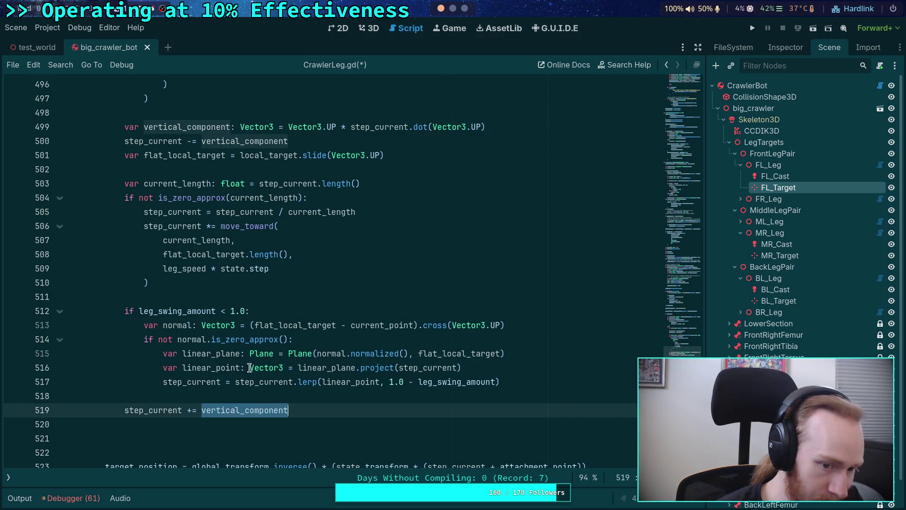
pyautogui.scroll(5, 248, 365)
pyautogui.scroll(1, 246, 349)
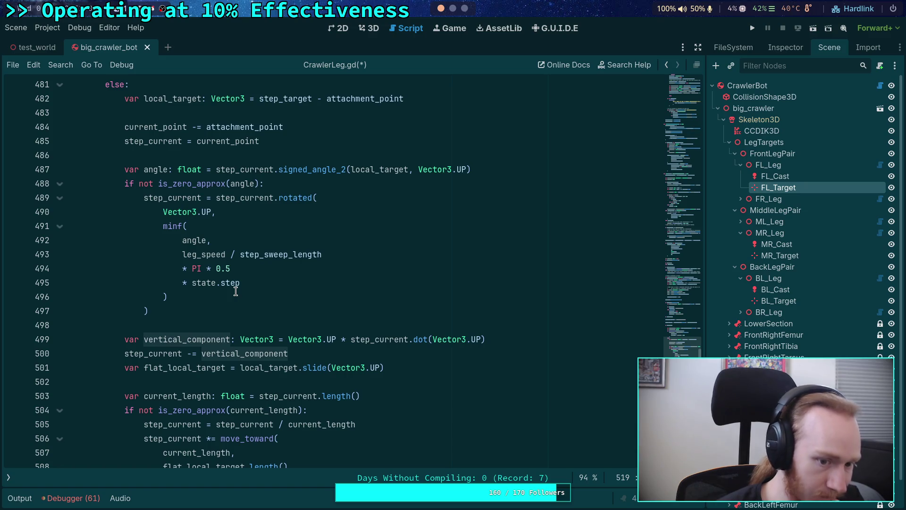
pyautogui.scroll(-2, 236, 291)
pyautogui.scroll(4, 236, 291)
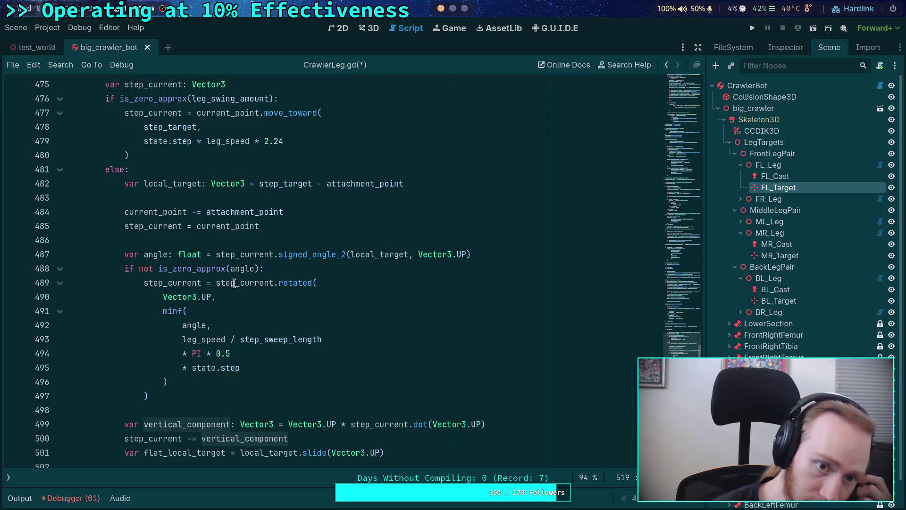
pyautogui.moveTo(233, 280)
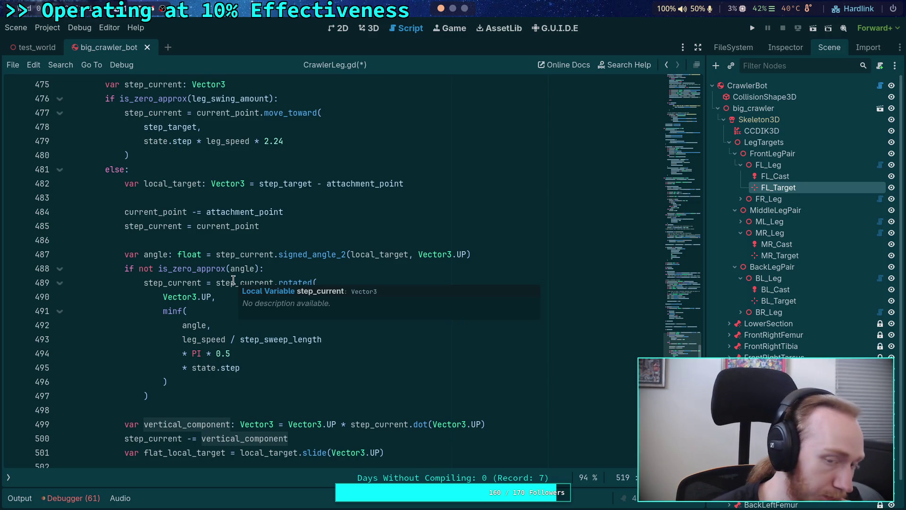
pyautogui.doubleClick(154, 112)
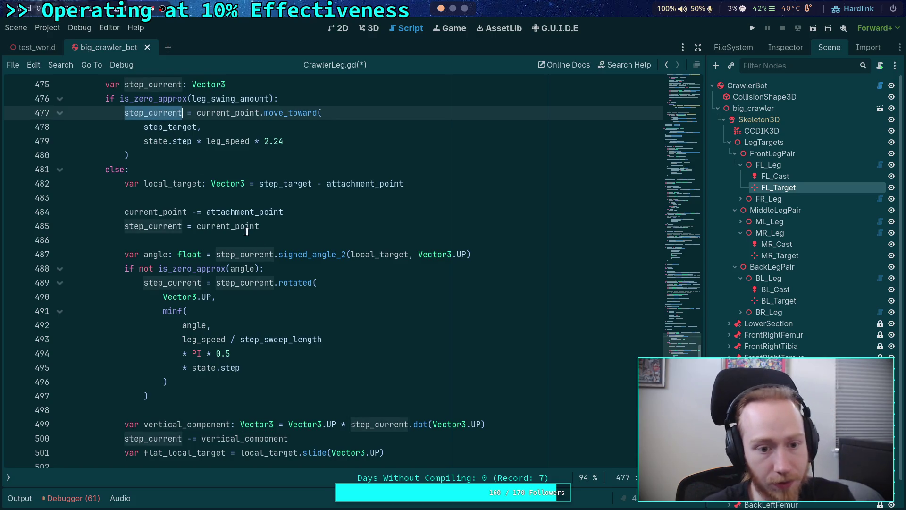
pyautogui.scroll(-6, 293, 302)
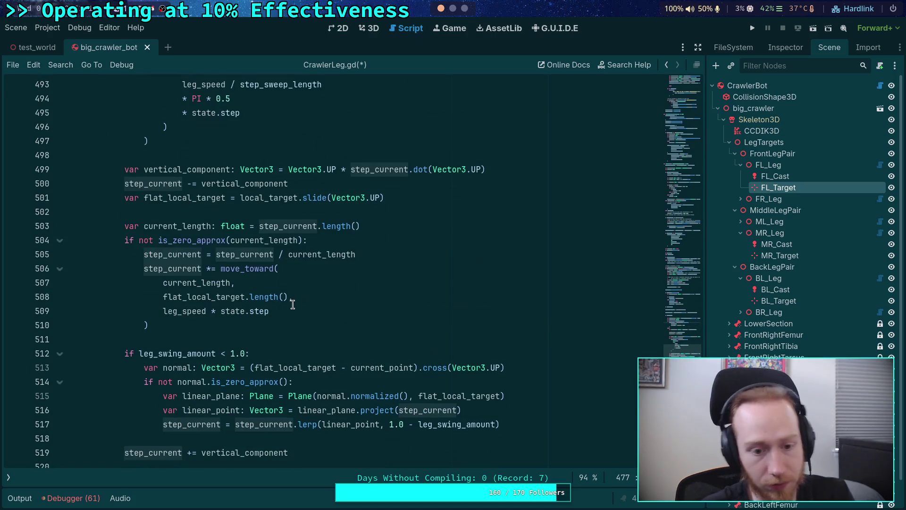
pyautogui.scroll(-2, 292, 305)
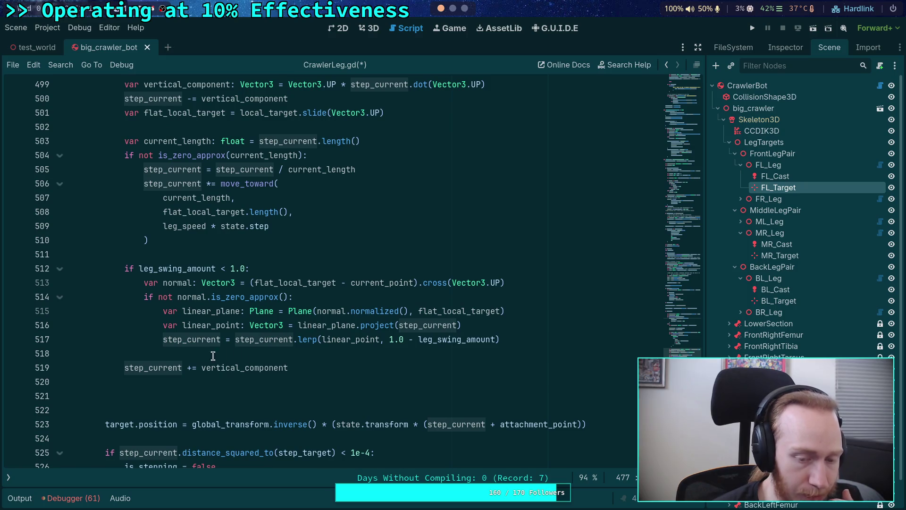
pyautogui.scroll(9, 207, 361)
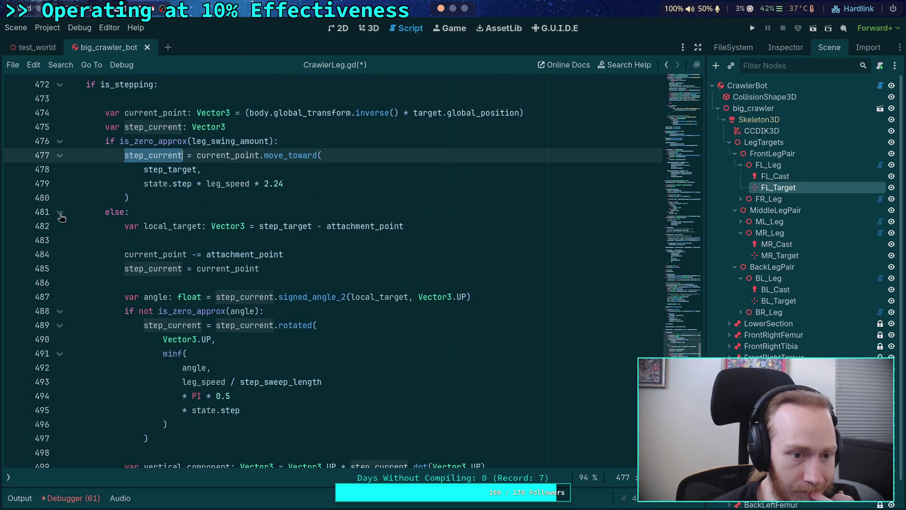
# Step: Fold the is_zero_approx and else branches and declare var lift_plane: Plane = Plane() on line 521
pyautogui.click(60, 213)
pyautogui.click(60, 141)
pyautogui.click(169, 185)
pyautogui.scroll(2, 333, 269)
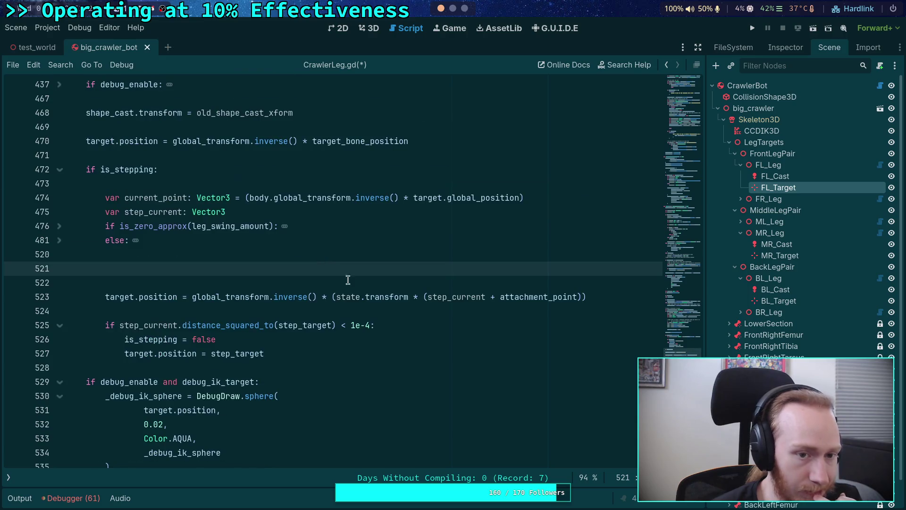
pyautogui.write('var ')
pyautogui.write('rise')
pyautogui.press('BackSpace')
pyautogui.press('BackSpace')
pyautogui.press('BackSpace')
pyautogui.write('lift')
pyautogui.press('BackSpace')
pyautogui.press('BackSpace')
pyautogui.write('ft_plane: Plane = Pl')
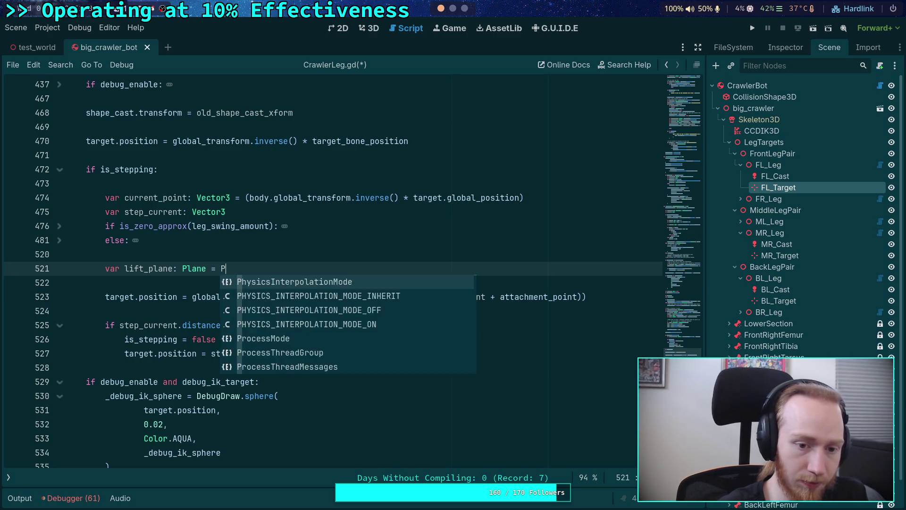
pyautogui.write('ane(')
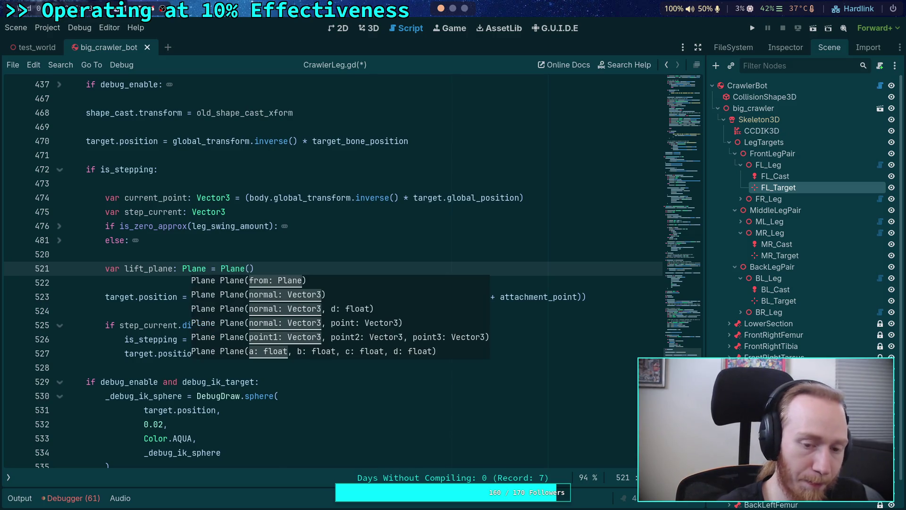
pyautogui.press('Escape')
# Step: Add a var lift_normal: Vector3 = () declaration above lift_plane
pyautogui.press('Home')
pyautogui.press('Return')
pyautogui.press('Up')
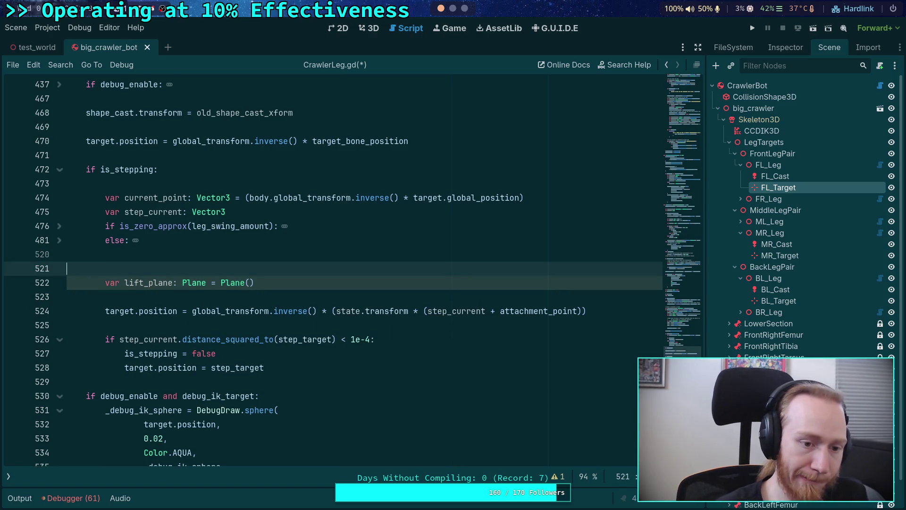
pyautogui.write('var l')
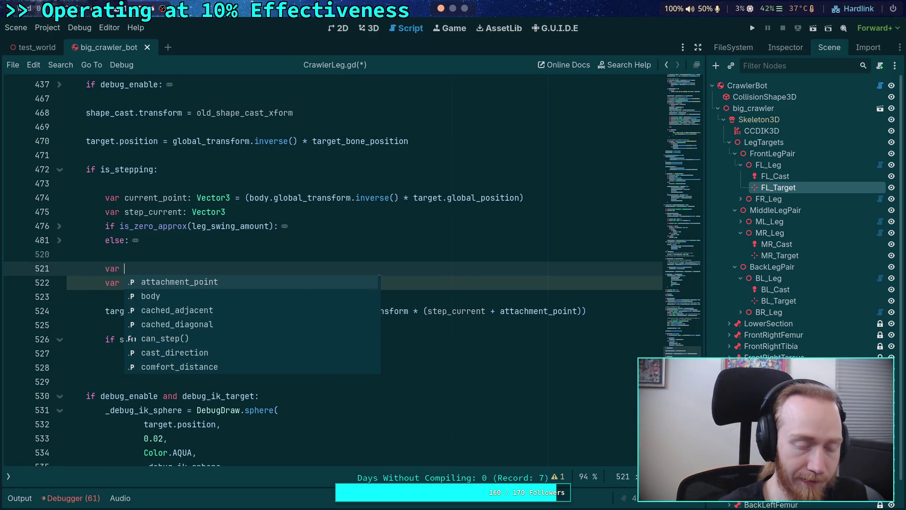
pyautogui.press('Escape')
pyautogui.write('ift_nor')
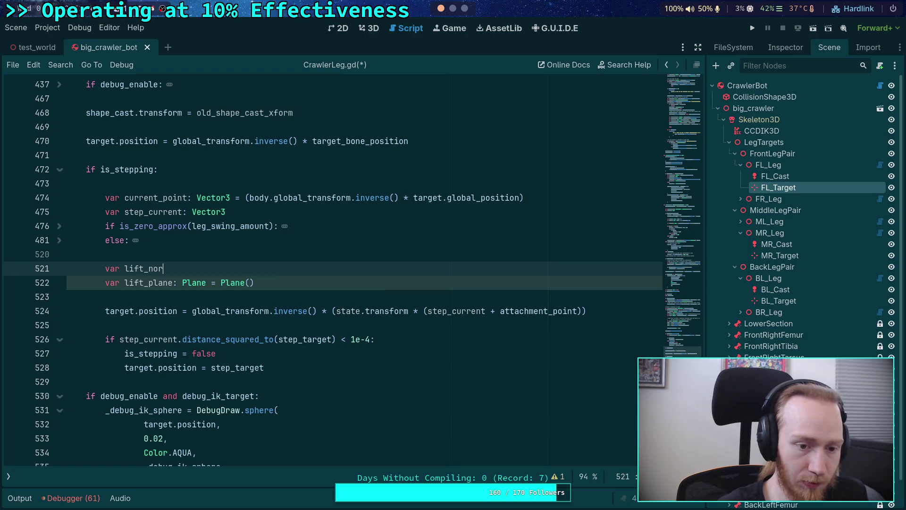
pyautogui.write('mal: Vector3 = ')
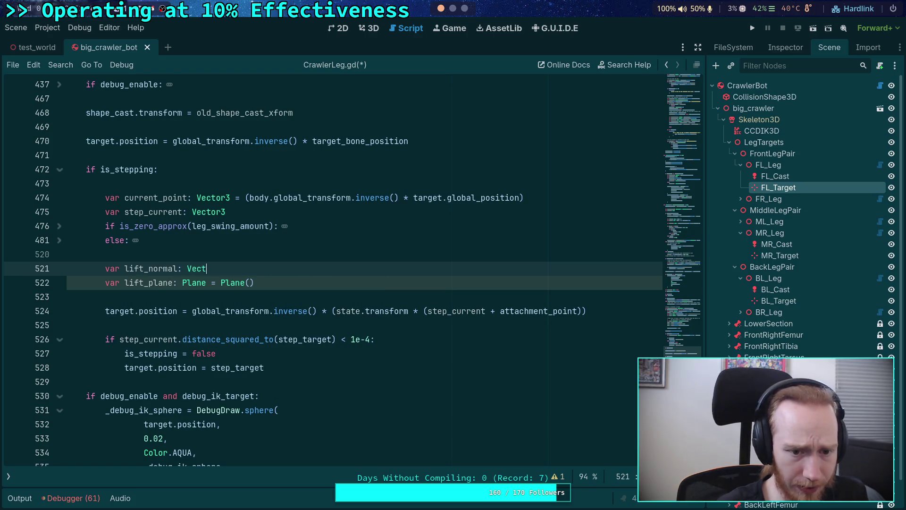
pyautogui.write('(')
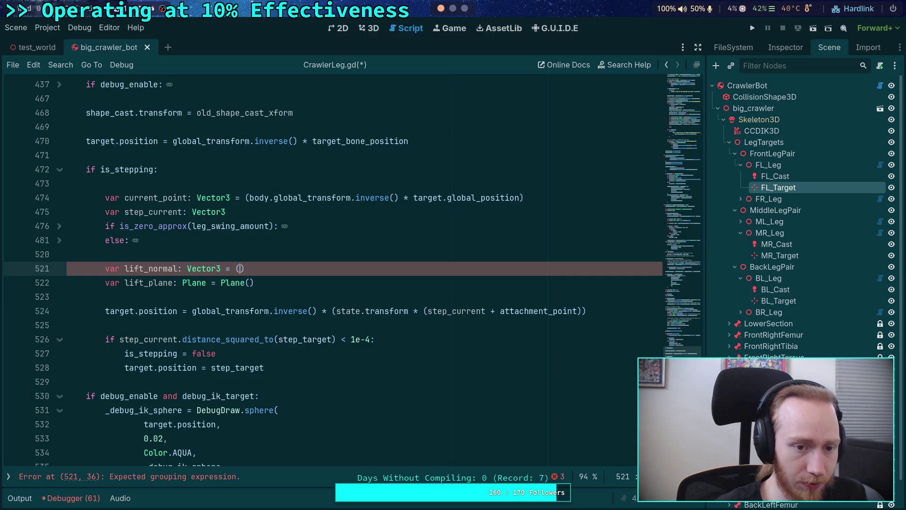
# Step: Set lift_normal to (step_target - current_point).cross(Vector3.RIGHT)
pyautogui.write('step_t')
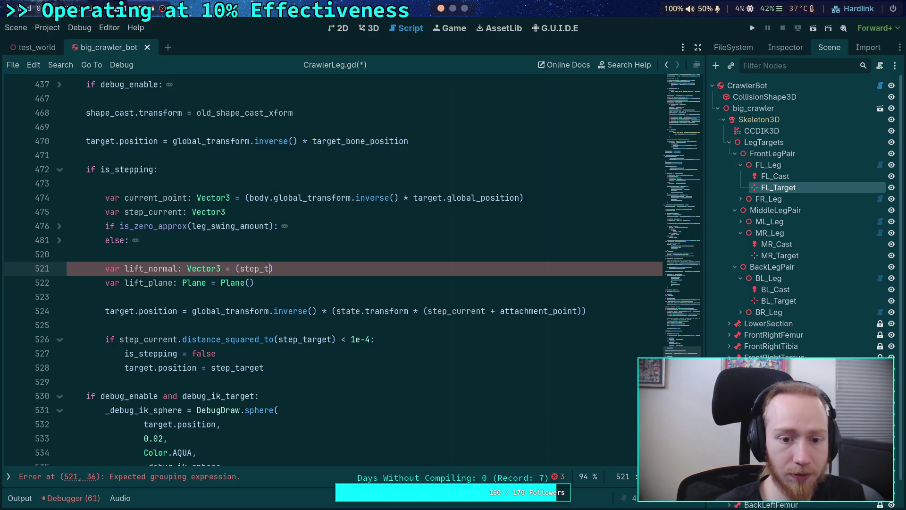
pyautogui.press('Return')
pyautogui.write('- curr')
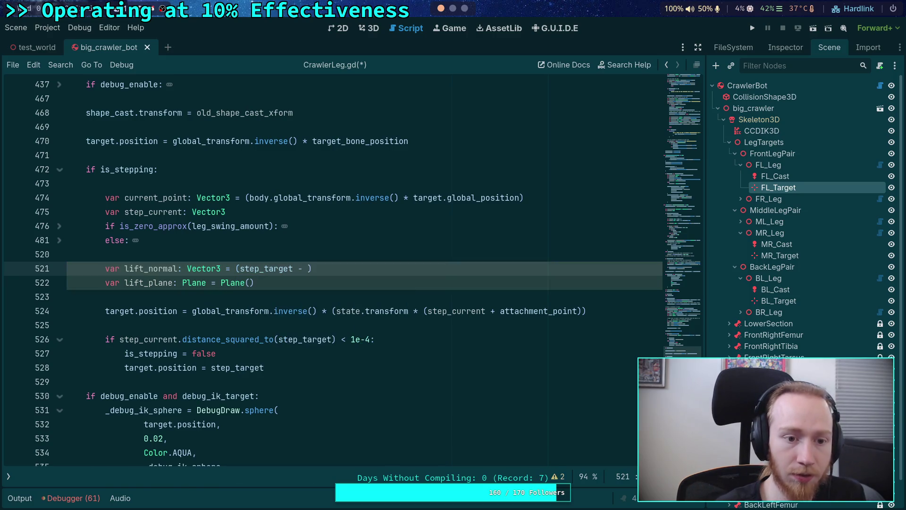
pyautogui.press('Return')
pyautogui.write(').')
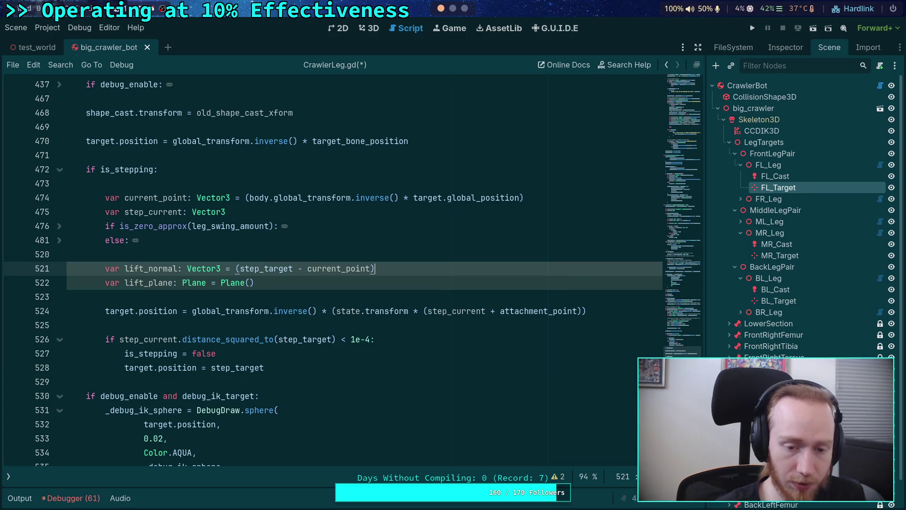
pyautogui.write('cr')
pyautogui.press('Return')
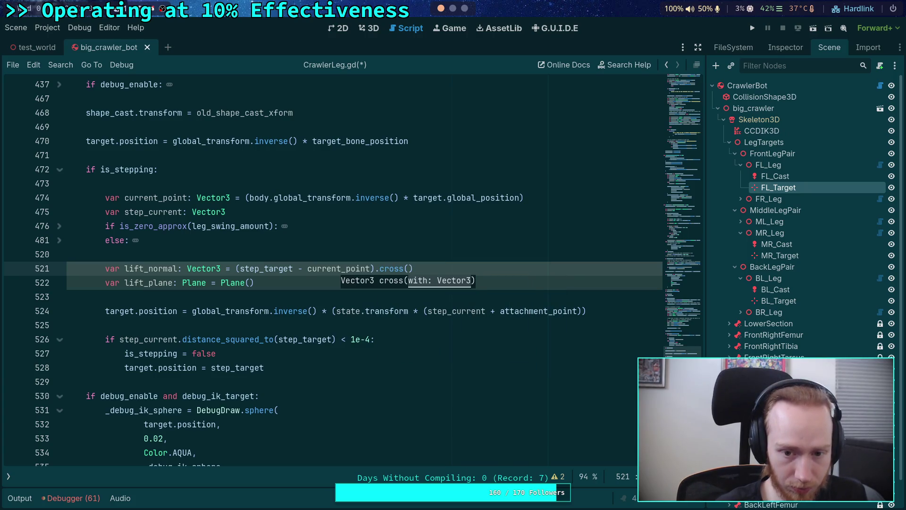
pyautogui.write('Vector3')
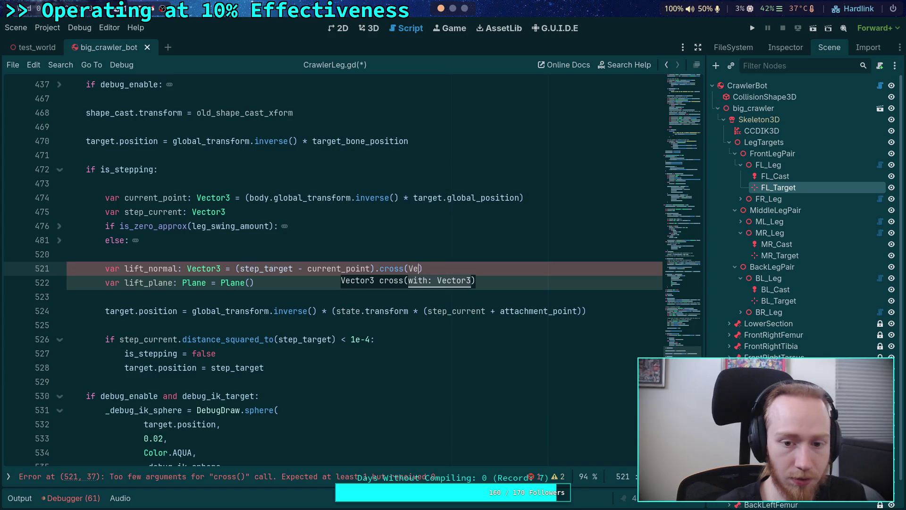
pyautogui.write('.RI')
pyautogui.press('Return')
pyautogui.press('End')
# Step: Indent lift_plane under a new 'if not lift_normal.is_zero_approx():' check
pyautogui.press('Return')
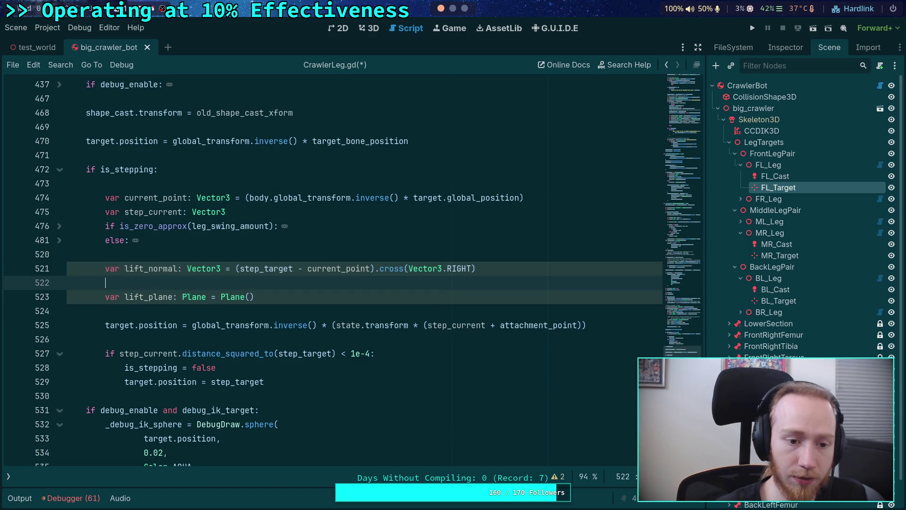
pyautogui.write('if')
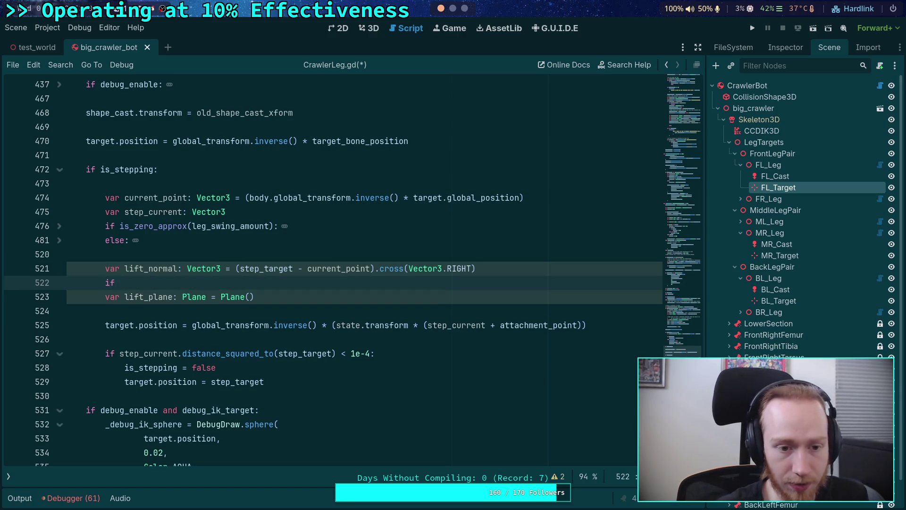
pyautogui.click(60, 240)
pyautogui.scroll(-9, 121, 255)
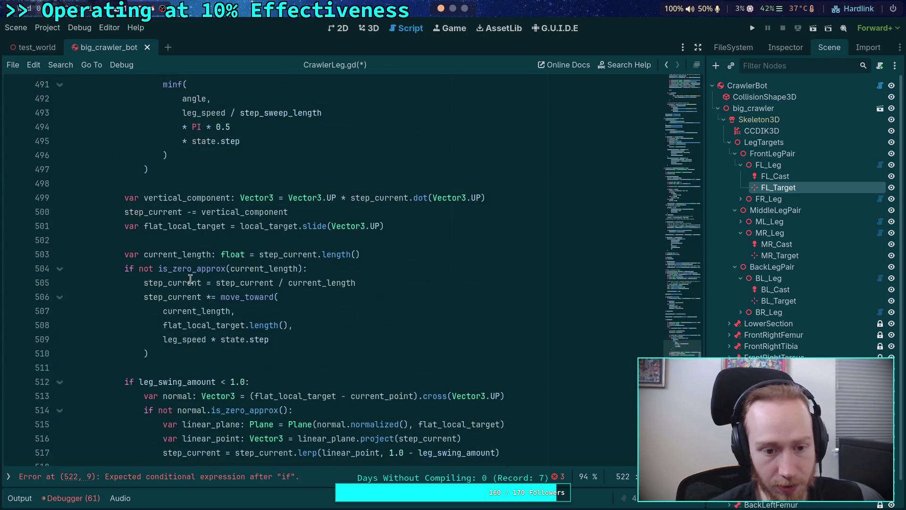
pyautogui.scroll(-4, 207, 286)
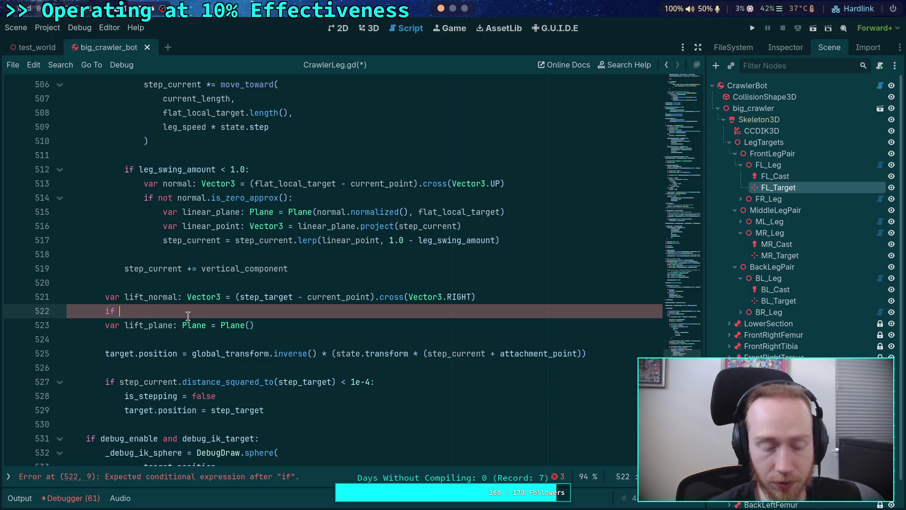
pyautogui.write('n')
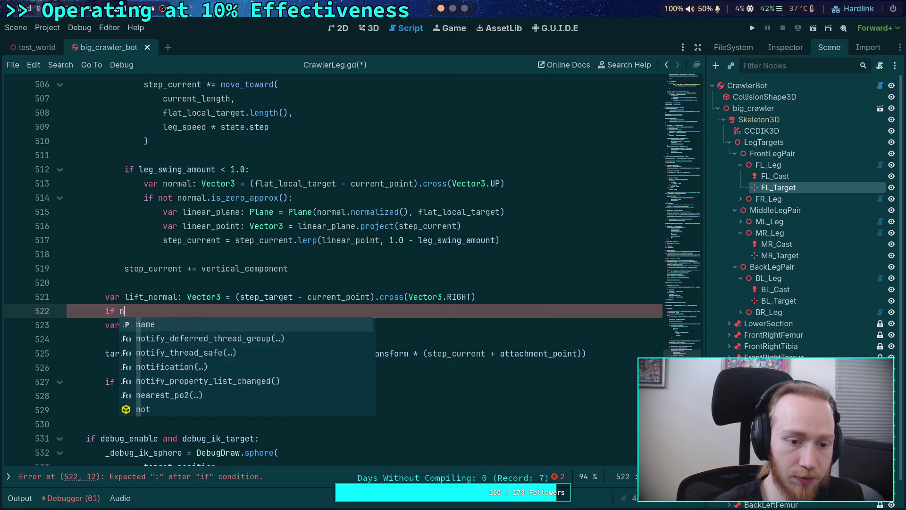
pyautogui.write('ot lift_normal.')
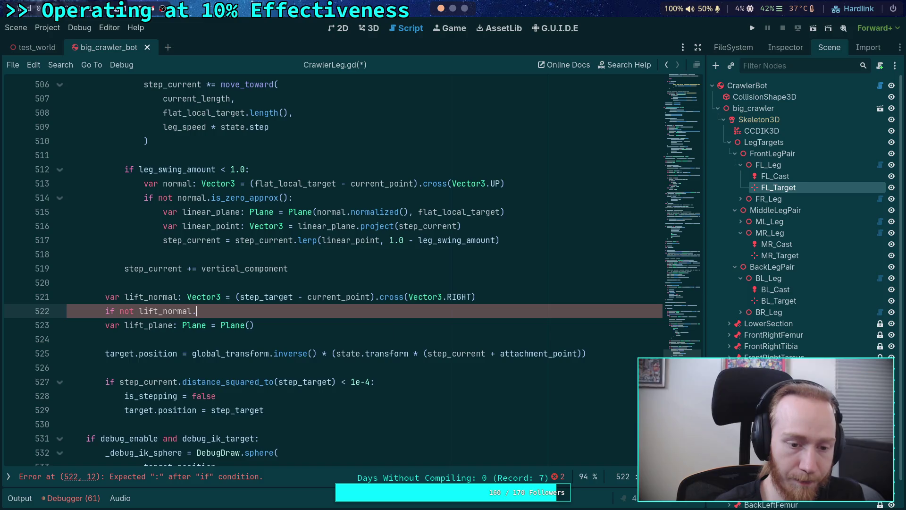
pyautogui.write('is_ze')
pyautogui.press('Return')
pyautogui.write(':')
pyautogui.click(106, 326)
pyautogui.press('Tab')
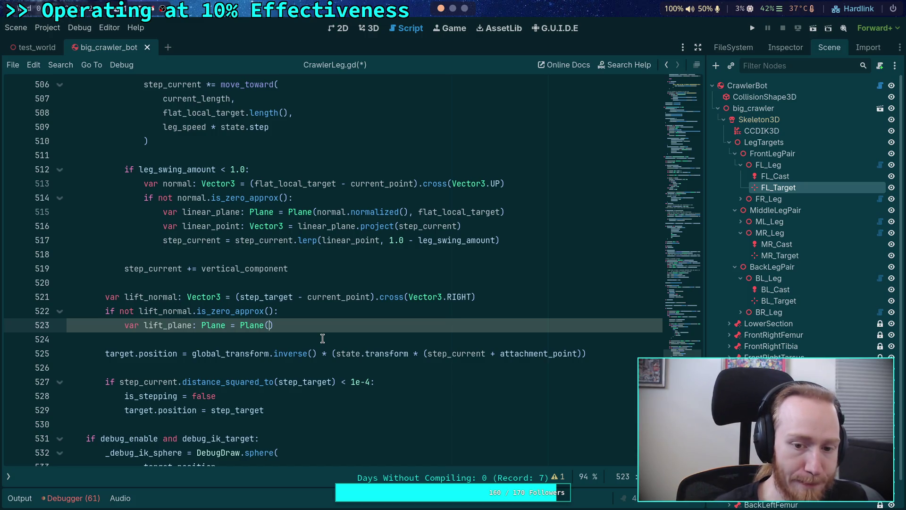
# Step: Build lift_plane as Plane(lift_normal, step_target) and open a new line below it
pyautogui.write('lift_normal,')
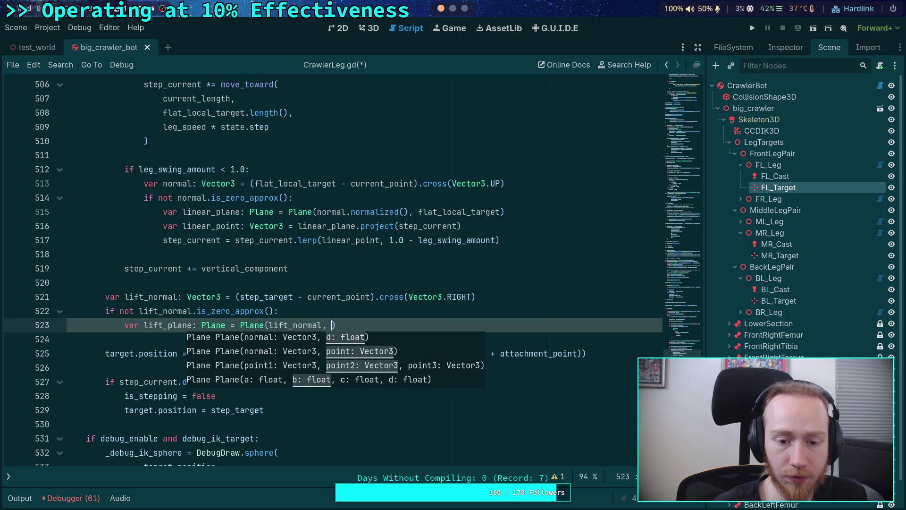
pyautogui.write('step')
pyautogui.press('Down')
pyautogui.press('Down')
pyautogui.press('Down')
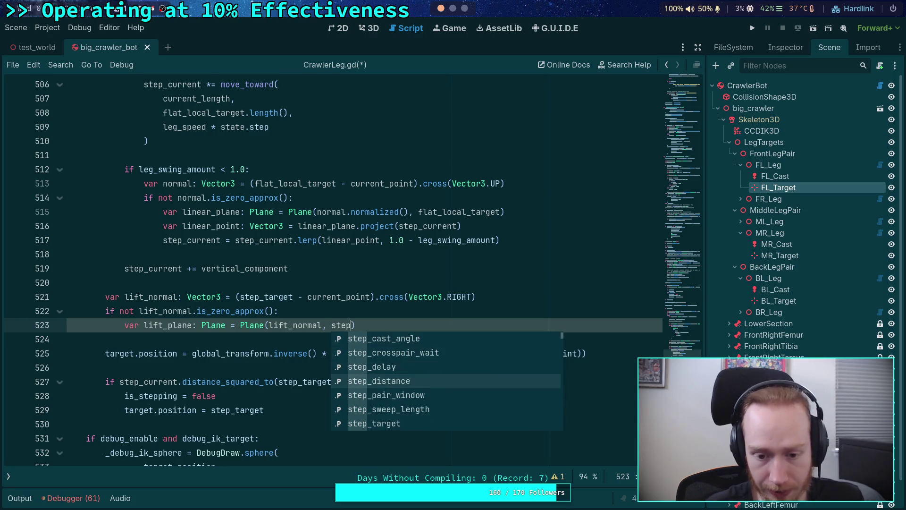
pyautogui.press('Escape')
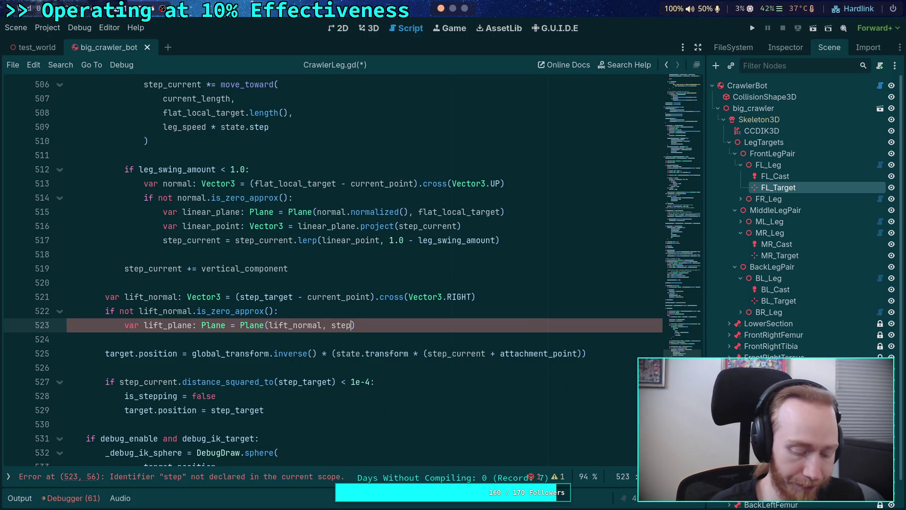
pyautogui.write('_t')
pyautogui.press('Return')
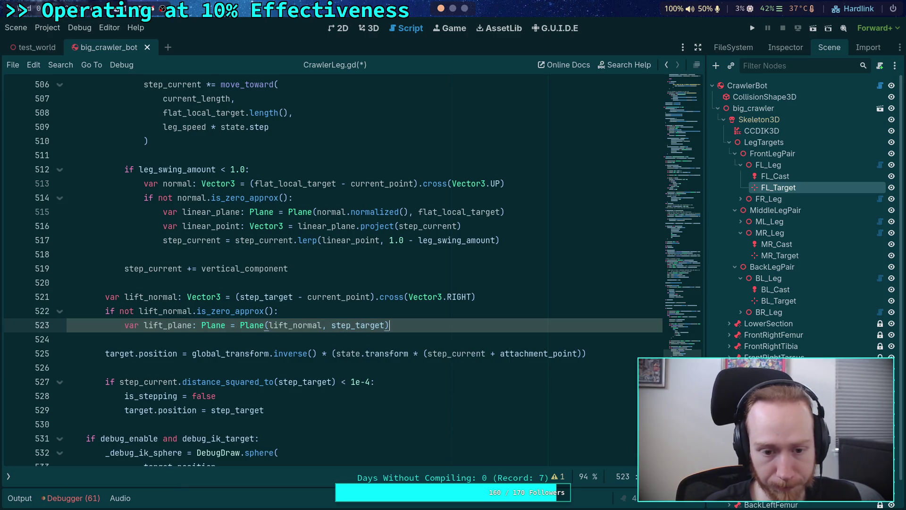
pyautogui.press('Return')
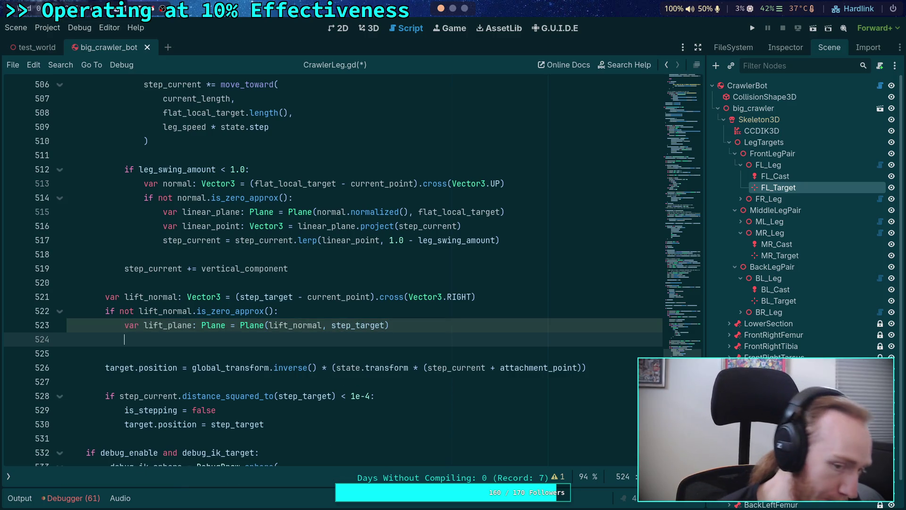